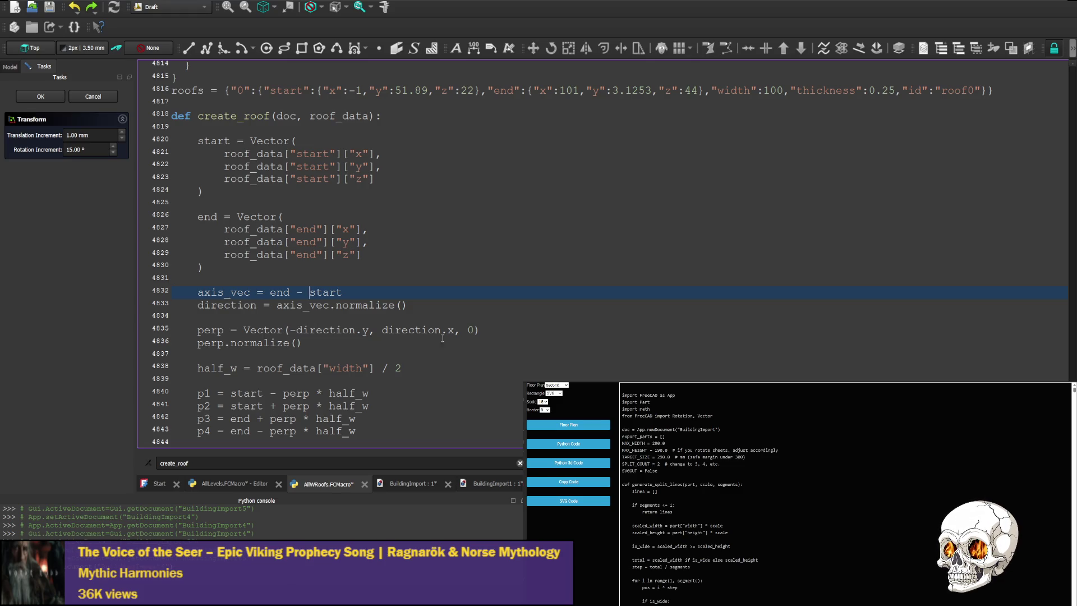
Add an indented print(p1) line right after the p1 corner formula
{"action": "scroll", "coordinate": [223, 256], "scroll_direction": "down", "scroll_amount": 3}
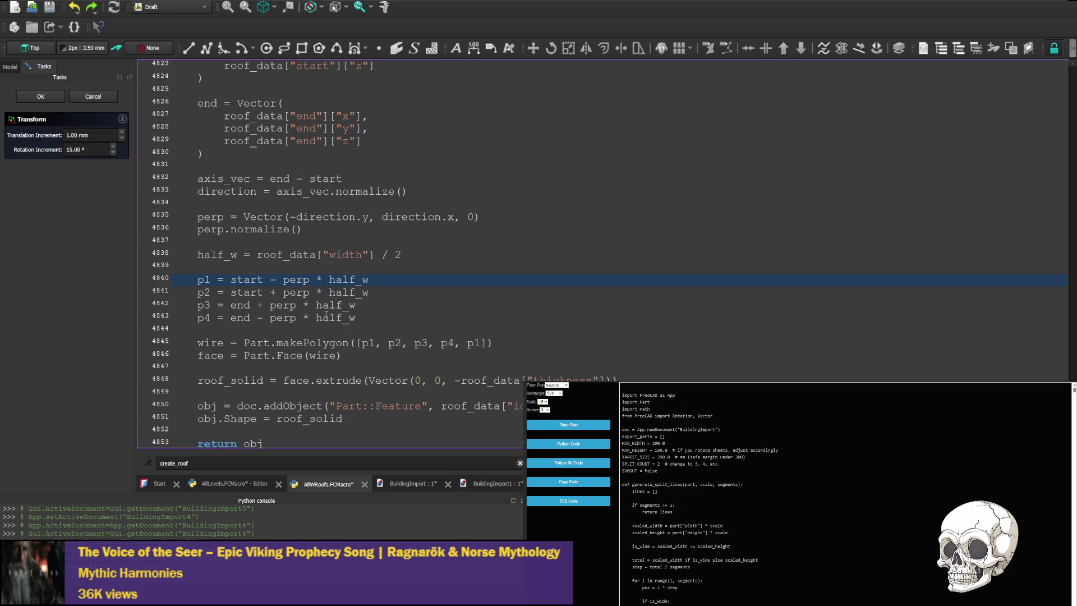
{"action": "double_click", "coordinate": [251, 279]}
{"action": "double_click", "coordinate": [296, 279]}
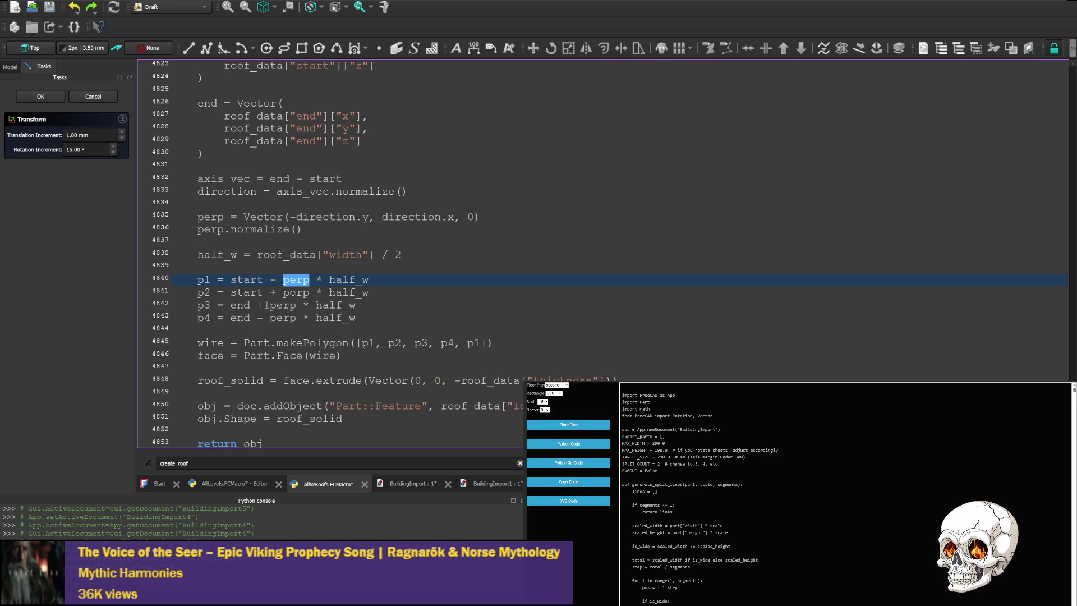
{"action": "left_click", "coordinate": [395, 285]}
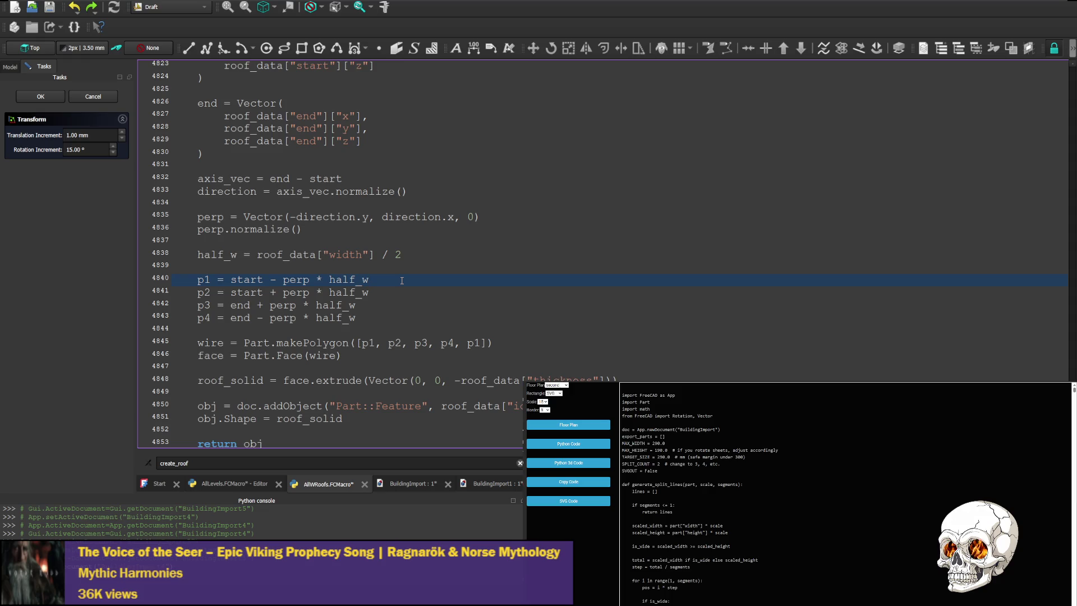
{"action": "key", "text": "Return"}
{"action": "type", "text": "print"}
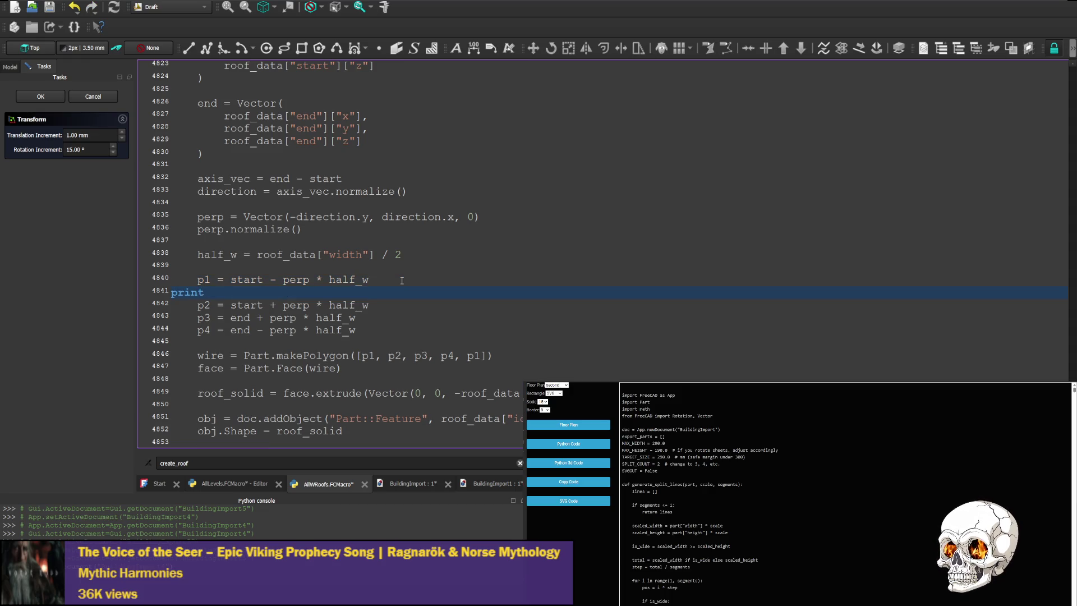
{"action": "type", "text": "()"}
{"action": "key", "text": "Left"}
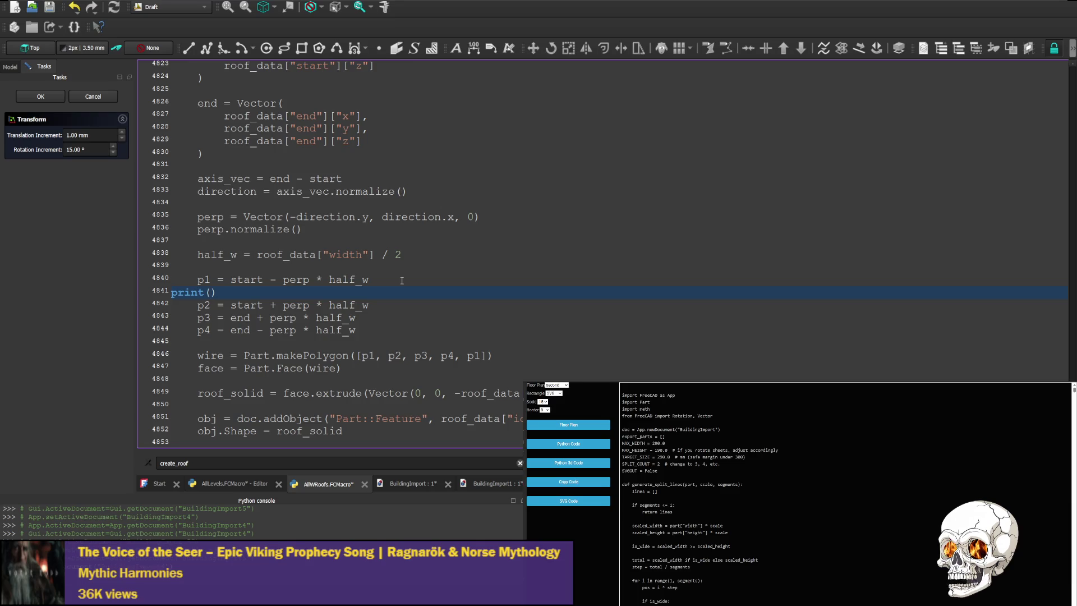
{"action": "left_click_drag", "start_coordinate": [197, 279], "coordinate": [171, 279]}
{"action": "key", "text": "ctrl+c"}
{"action": "left_click", "coordinate": [174, 296]}
{"action": "key", "text": "ctrl+v"}
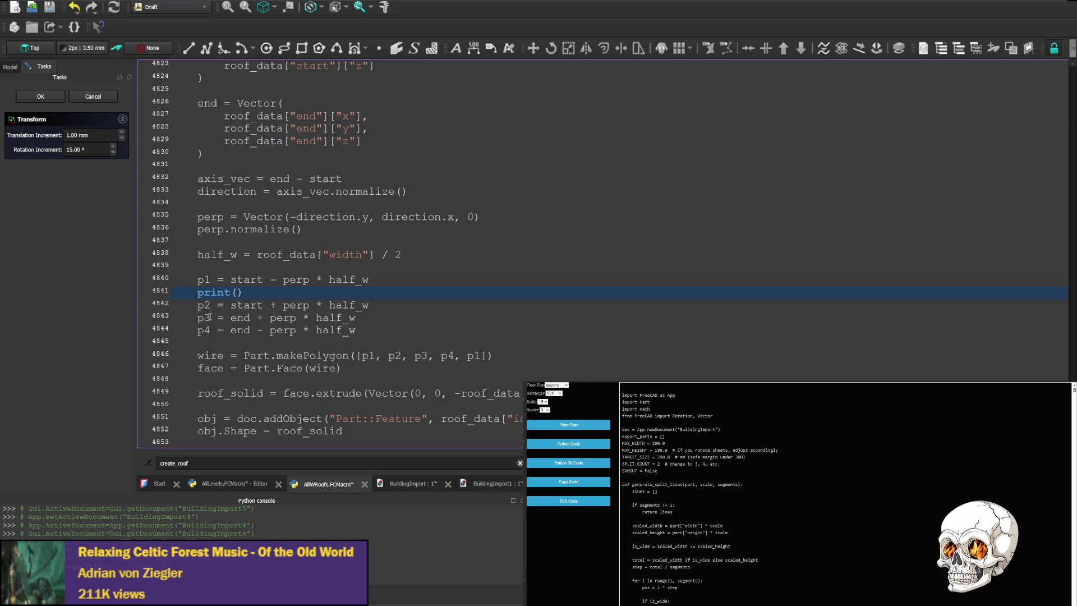
{"action": "double_click", "coordinate": [202, 280]}
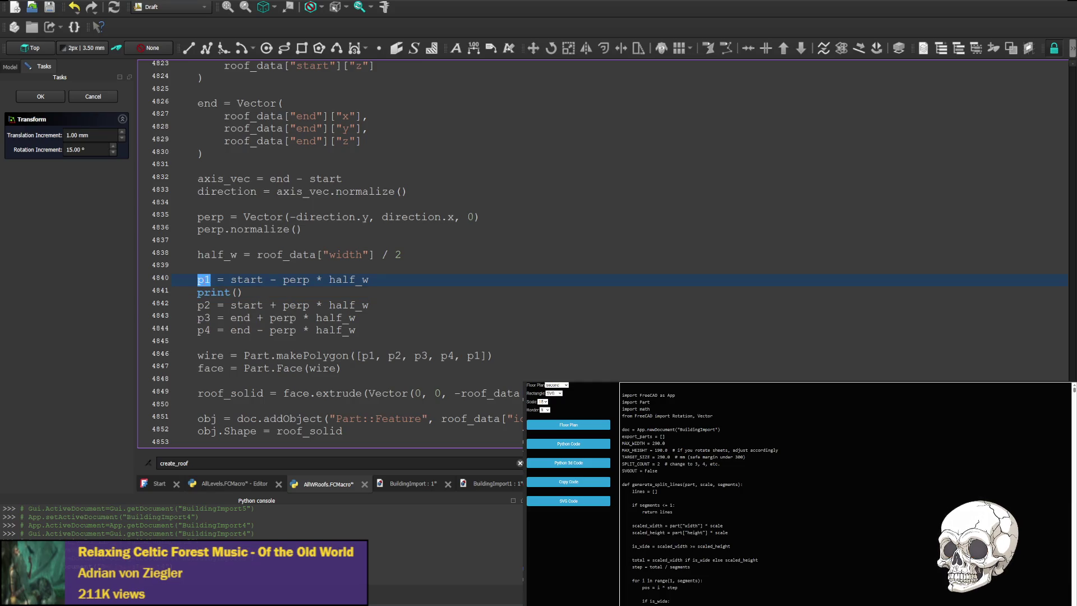
{"action": "key", "text": "ctrl+c"}
{"action": "left_click", "coordinate": [240, 292]}
{"action": "key", "text": "ctrl+v"}
Paste the print line after the p2, p3 and p4 formulas and make them print p2, p3, p4
{"action": "left_click_drag", "start_coordinate": [257, 292], "coordinate": [420, 278]}
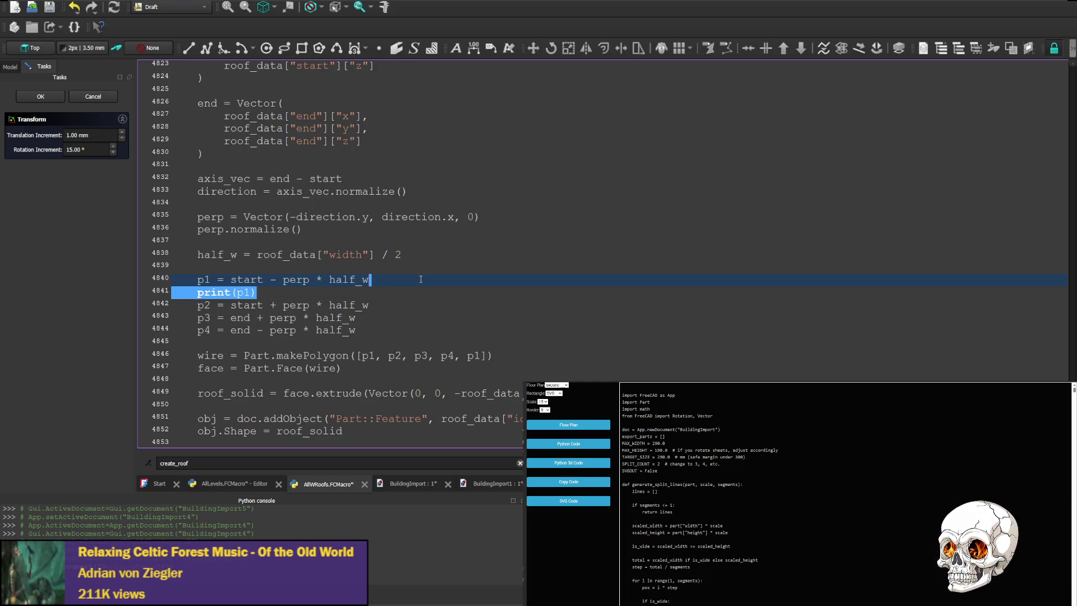
{"action": "key", "text": "ctrl+c"}
{"action": "left_click", "coordinate": [386, 304]}
{"action": "key", "text": "ctrl+v"}
{"action": "left_click", "coordinate": [381, 330]}
{"action": "key", "text": "ctrl+v"}
{"action": "left_click", "coordinate": [371, 354]}
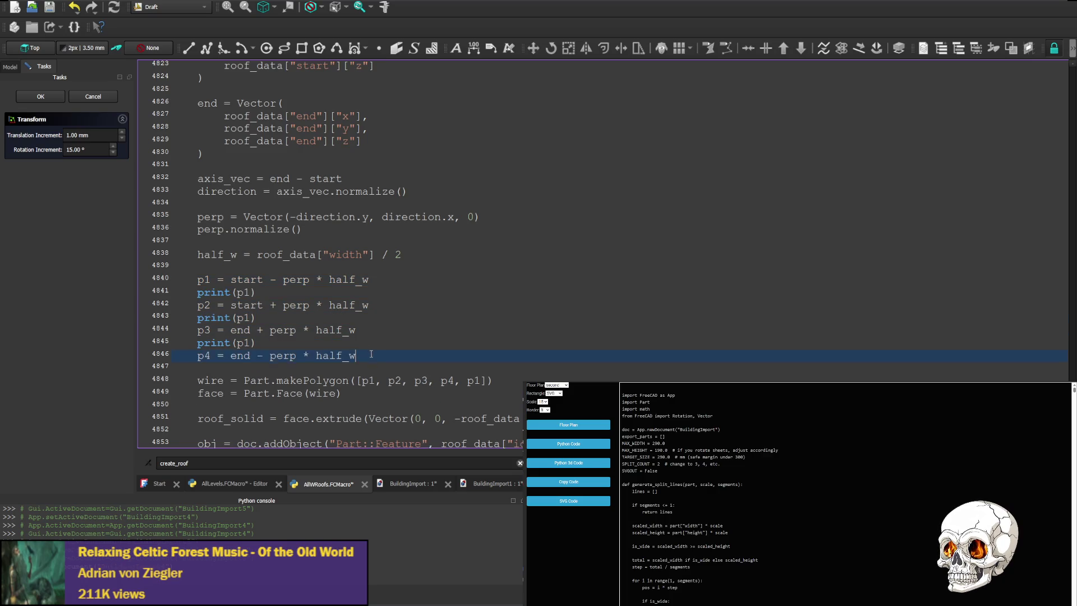
{"action": "key", "text": "ctrl+v"}
{"action": "left_click_drag", "start_coordinate": [250, 317], "coordinate": [244, 368]}
{"action": "type", "text": "2"}
{"action": "type", "text": "3"}
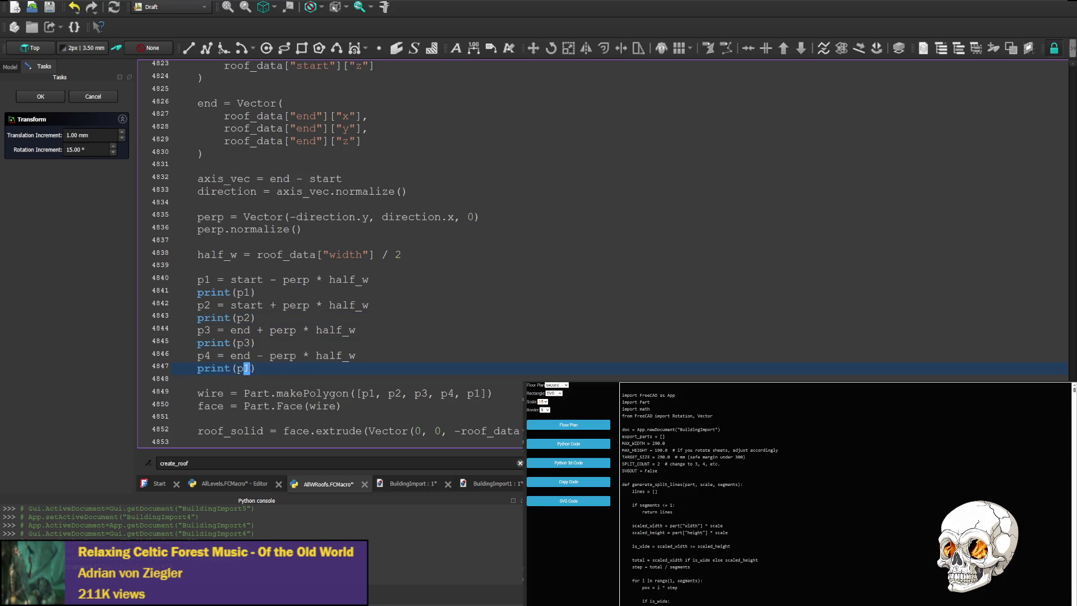
{"action": "type", "text": "4"}
{"action": "left_click", "coordinate": [488, 368]}
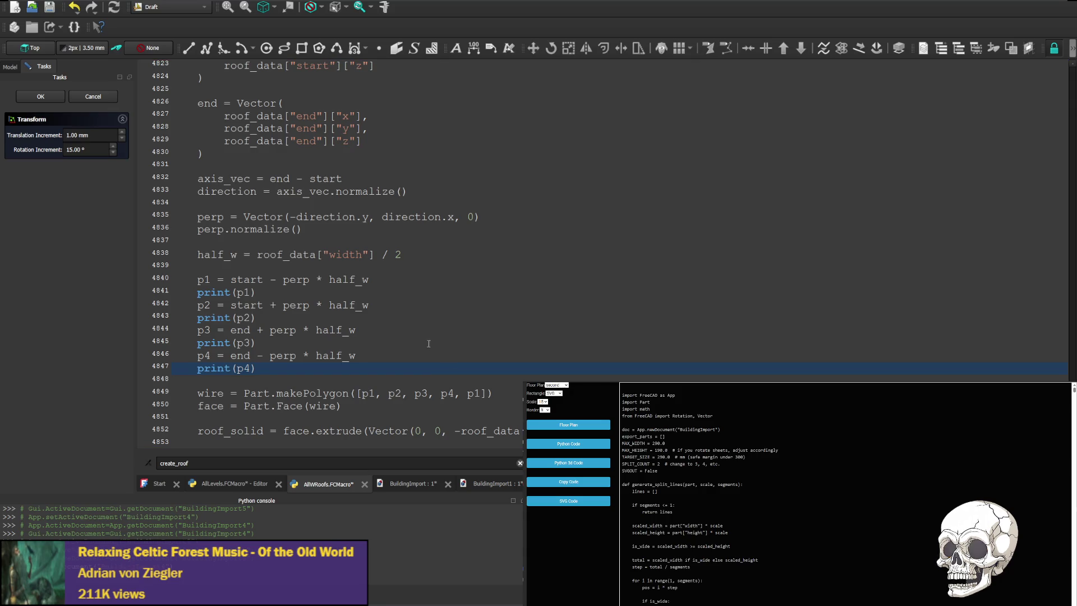
{"action": "left_click", "coordinate": [472, 339]}
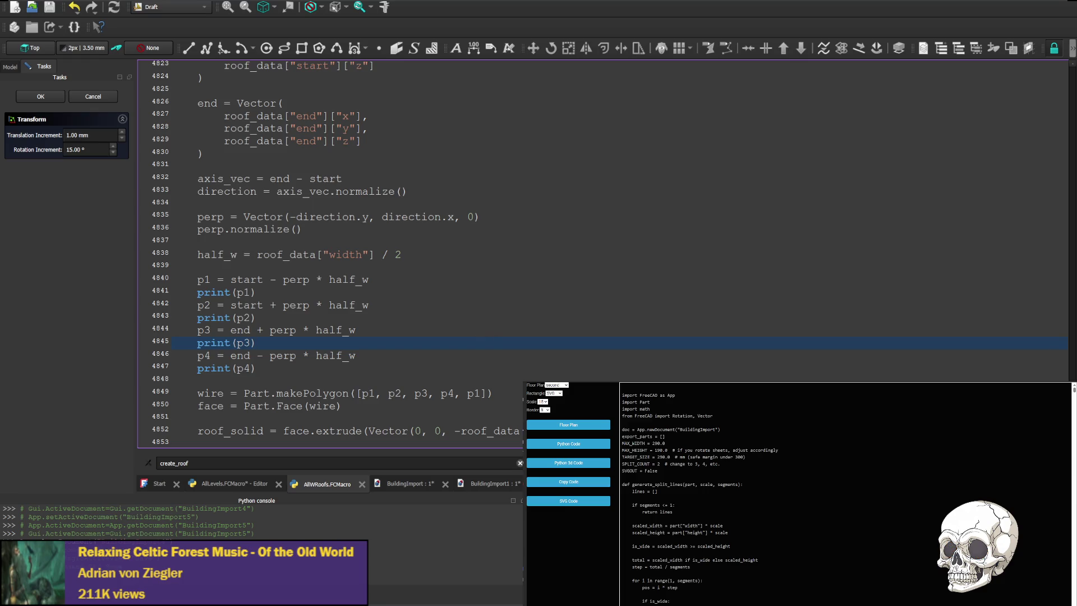
Save and run the roof macro, then zoom and pan to centre the new roof slab
{"action": "key", "text": "ctrl+s"}
{"action": "key", "text": "ctrl+F6"}
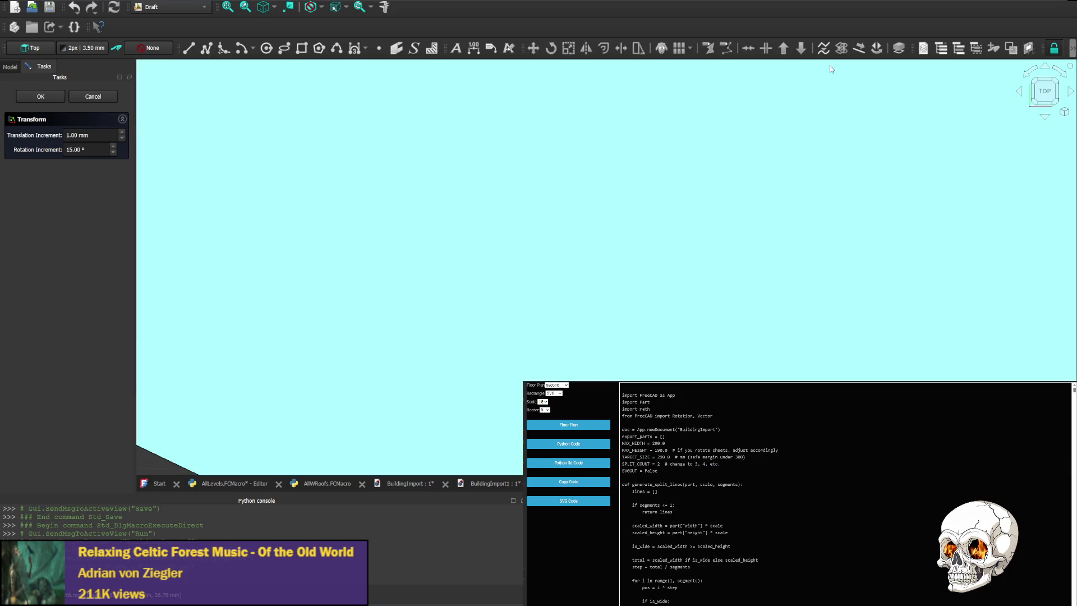
{"action": "scroll", "coordinate": [737, 234], "scroll_direction": "down", "scroll_amount": 5}
{"action": "scroll", "coordinate": [893, 194], "scroll_direction": "down", "scroll_amount": 8}
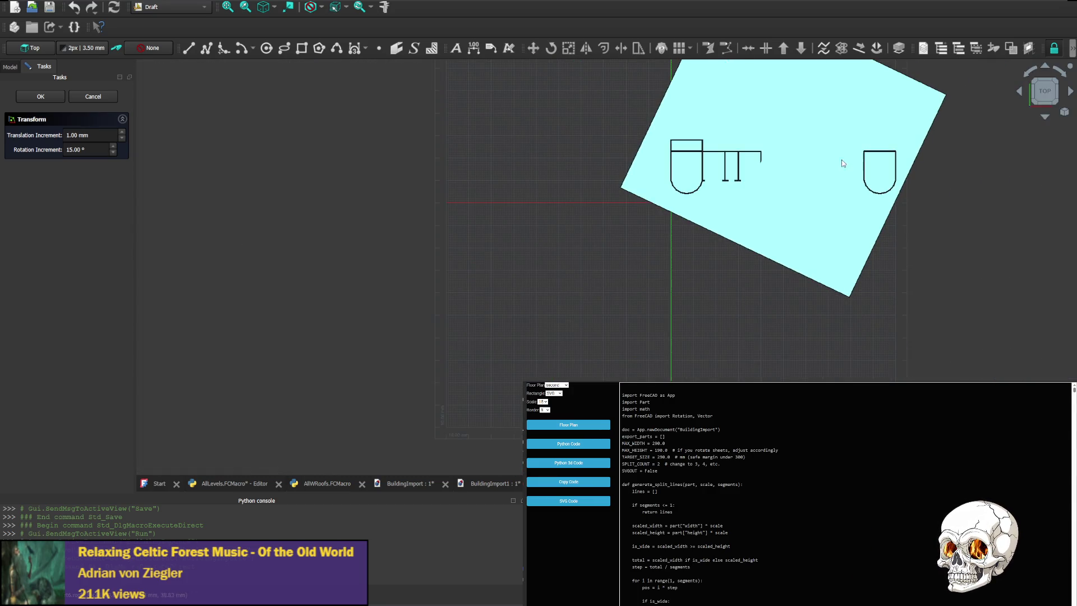
{"action": "middle_click_drag", "start_coordinate": [817, 168], "coordinate": [565, 288]}
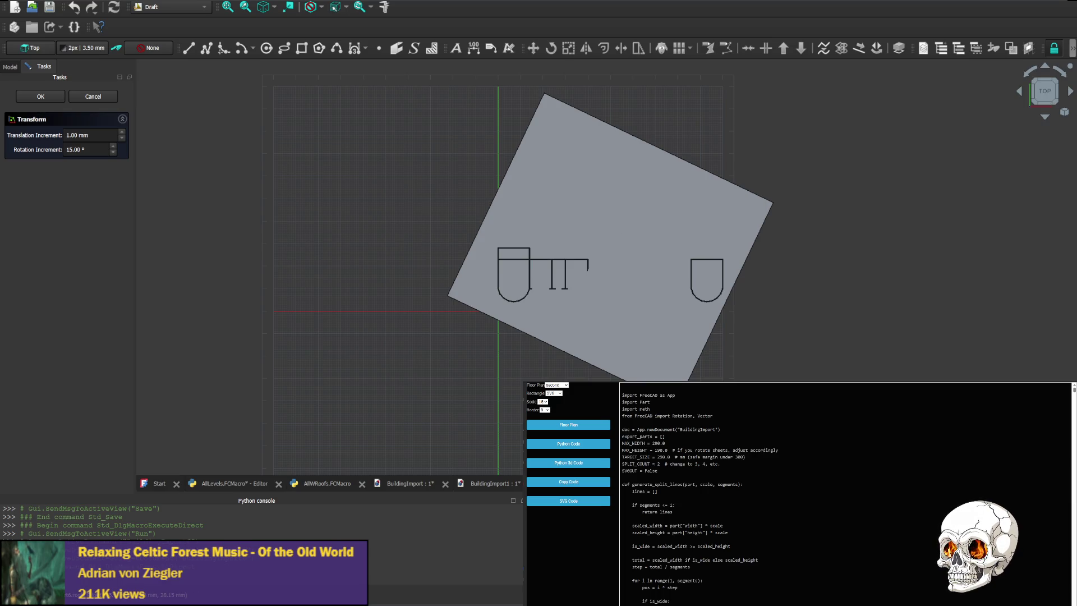
Step through the building documents back to the AllWRoofs macro code
{"action": "left_click", "coordinate": [499, 484]}
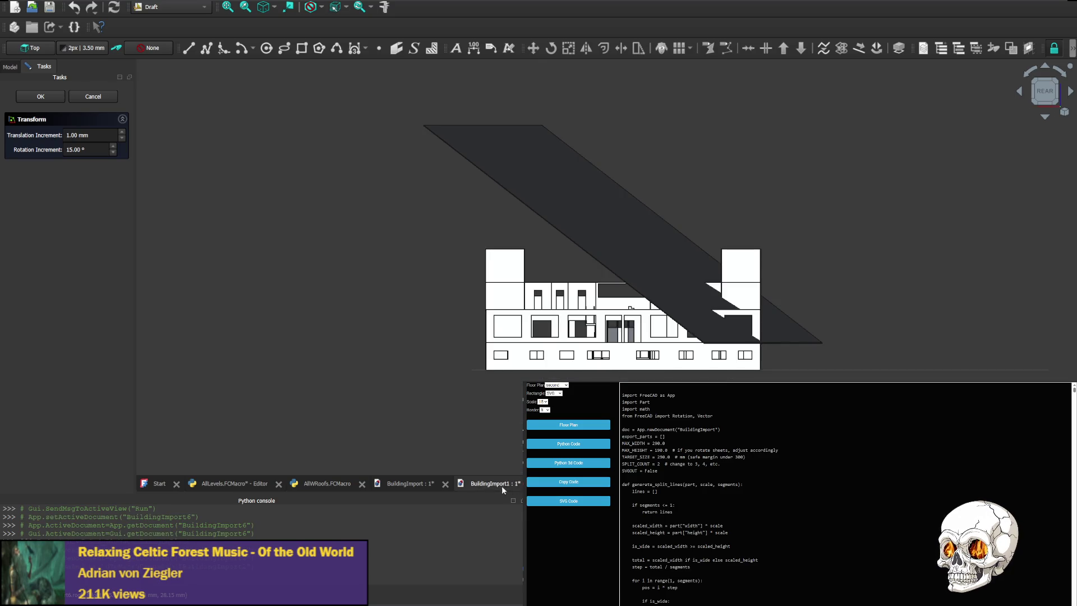
{"action": "left_click", "coordinate": [408, 484]}
{"action": "left_click", "coordinate": [331, 486]}
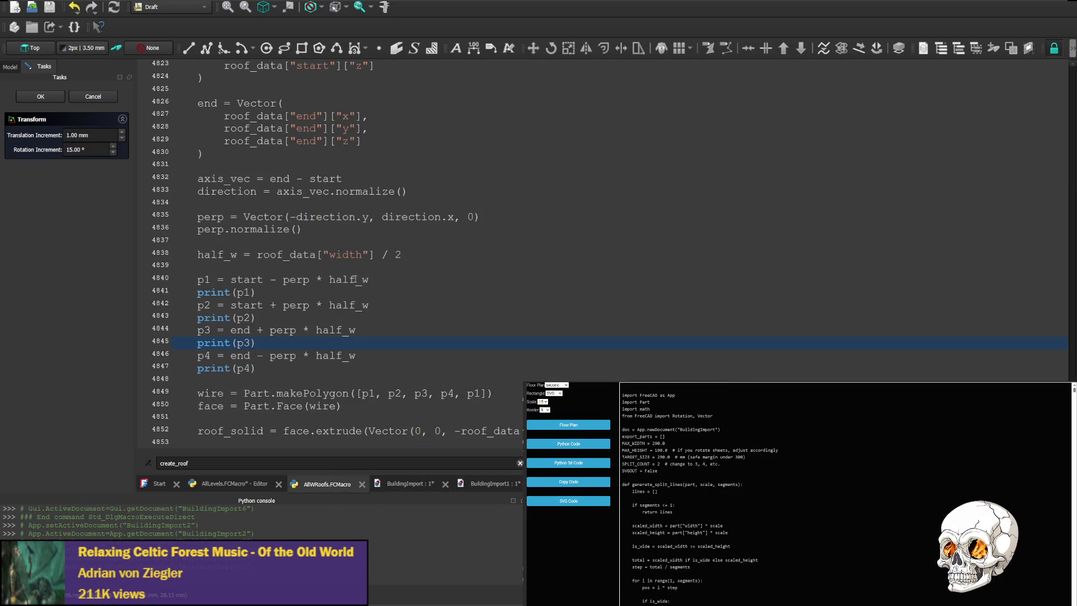
{"action": "scroll", "coordinate": [354, 279], "scroll_direction": "up", "scroll_amount": 5}
{"action": "scroll", "coordinate": [289, 143], "scroll_direction": "down", "scroll_amount": 3}
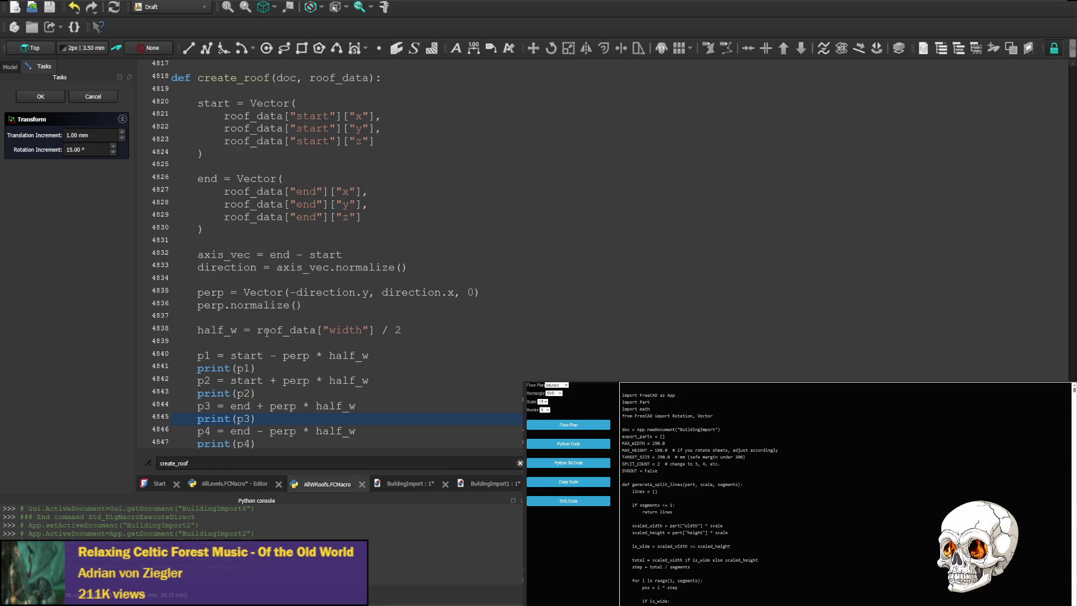
{"action": "scroll", "coordinate": [290, 365], "scroll_direction": "down", "scroll_amount": 1}
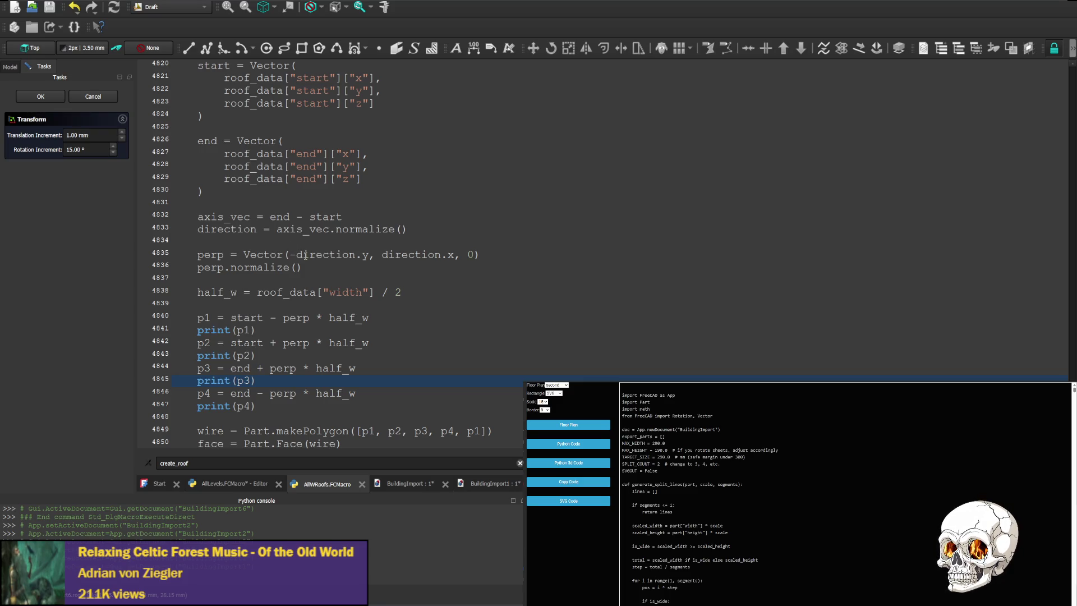
{"action": "left_click_drag", "start_coordinate": [293, 253], "coordinate": [387, 255]}
Set the perp vector to Vector(0, 0, 0), then save and run the macro
{"action": "type", "text": "0, 0"}
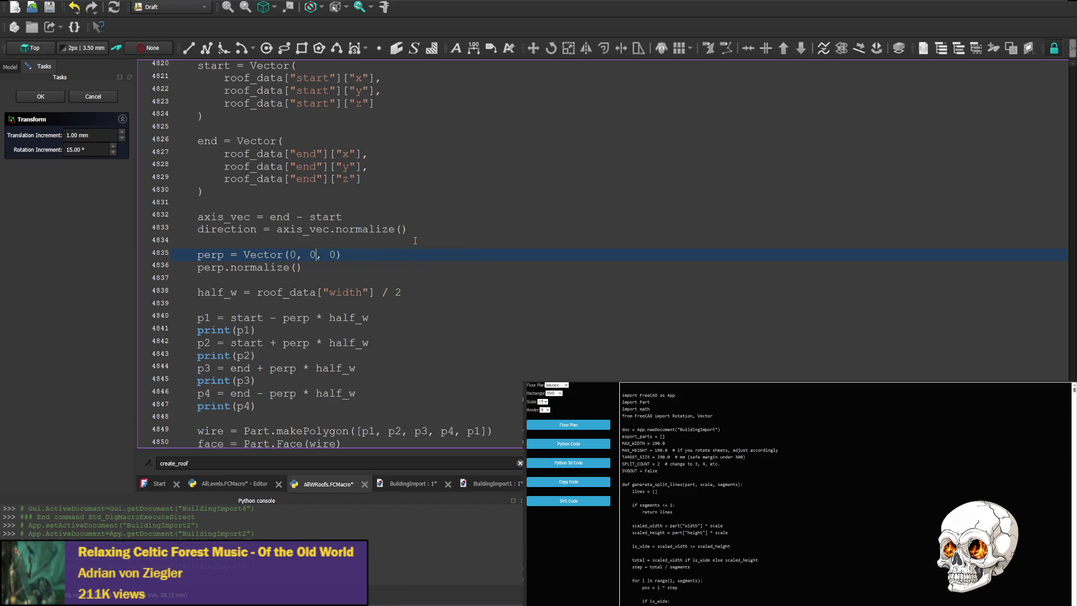
{"action": "left_click", "coordinate": [426, 240]}
{"action": "key", "text": "ctrl+s"}
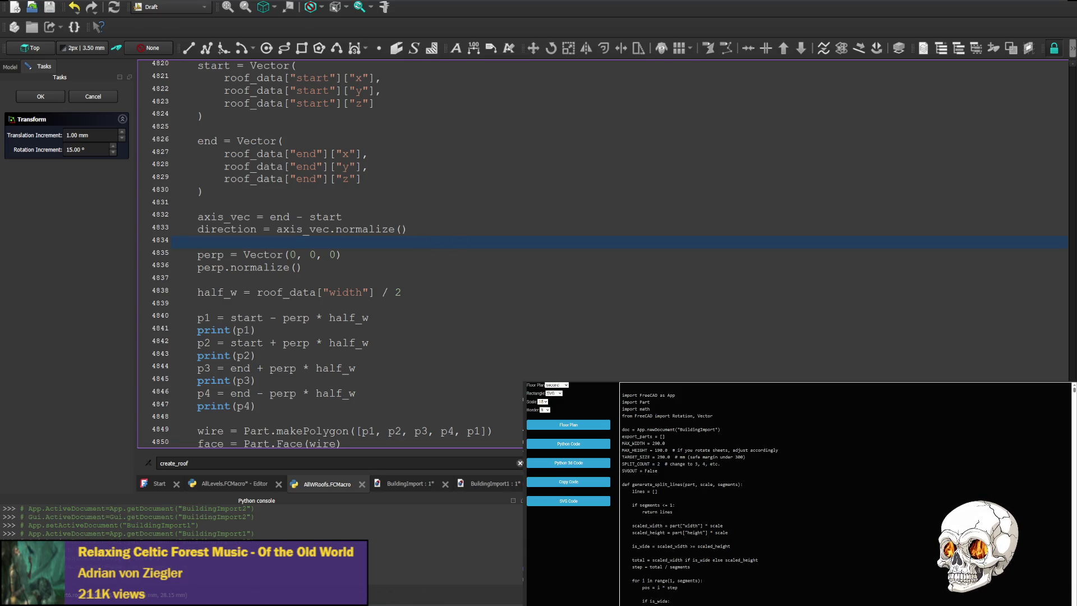
{"action": "key", "text": "ctrl+F6"}
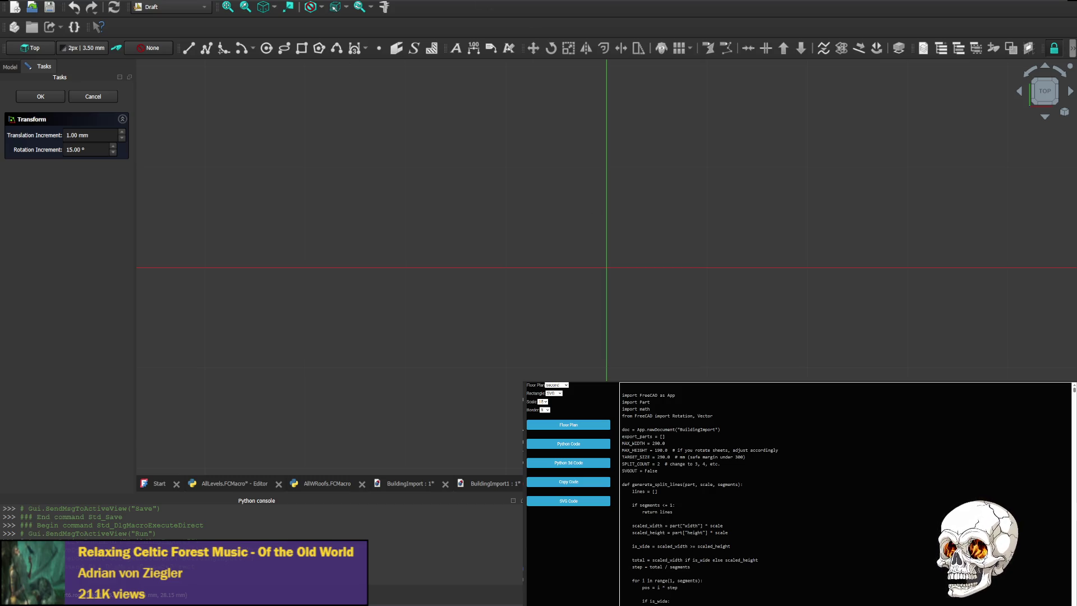
Change perp to Vector(0, direction.x, 0), then save and rerun the macro
{"action": "left_click", "coordinate": [314, 482]}
{"action": "type", "text": "x, 0)"}
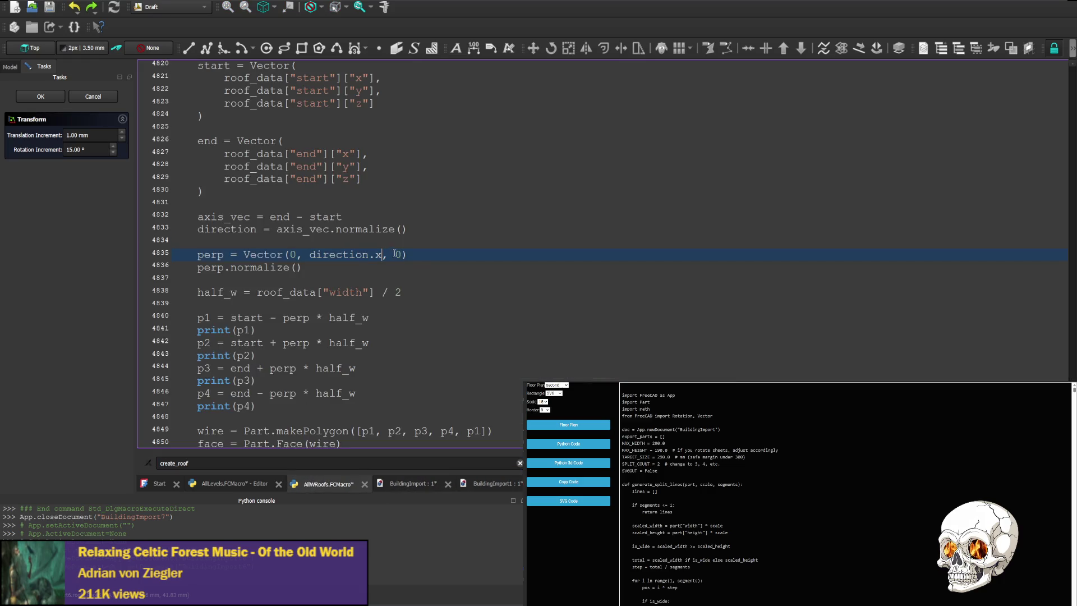
{"action": "key", "text": "ctrl+s"}
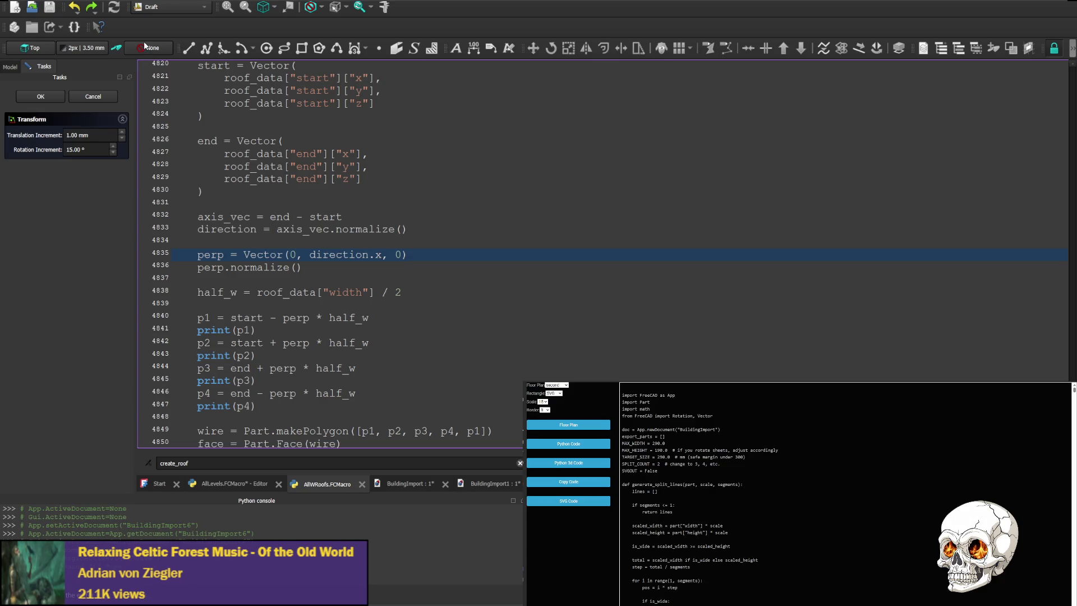
{"action": "key", "text": "ctrl+s"}
{"action": "key", "text": "ctrl+F6"}
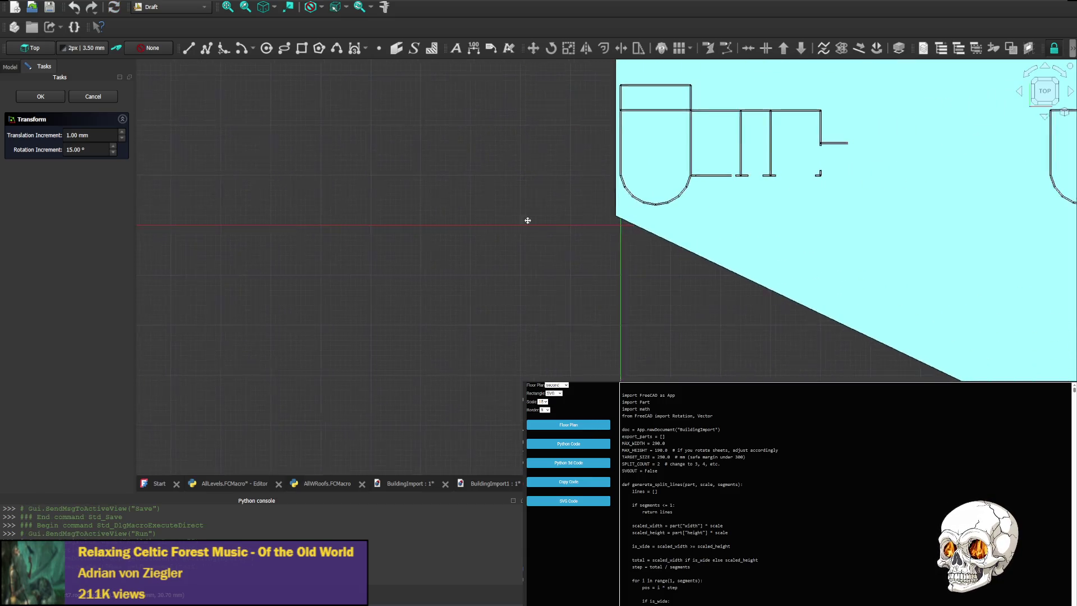
View the roof slab from the front, right, rear and left sides
{"action": "scroll", "coordinate": [851, 194], "scroll_direction": "down", "scroll_amount": 4}
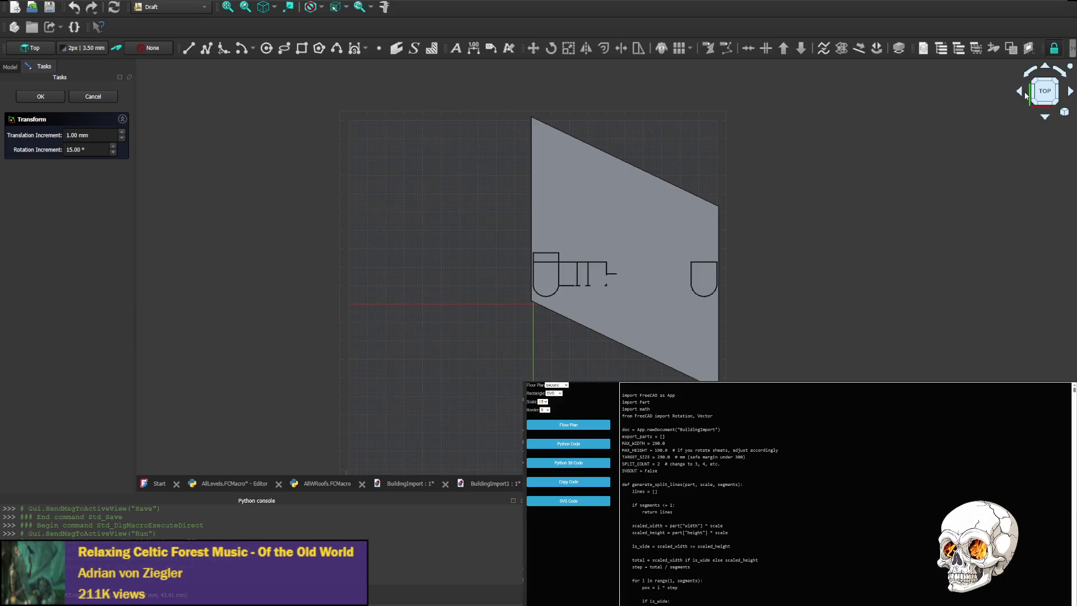
{"action": "left_click", "coordinate": [1045, 67]}
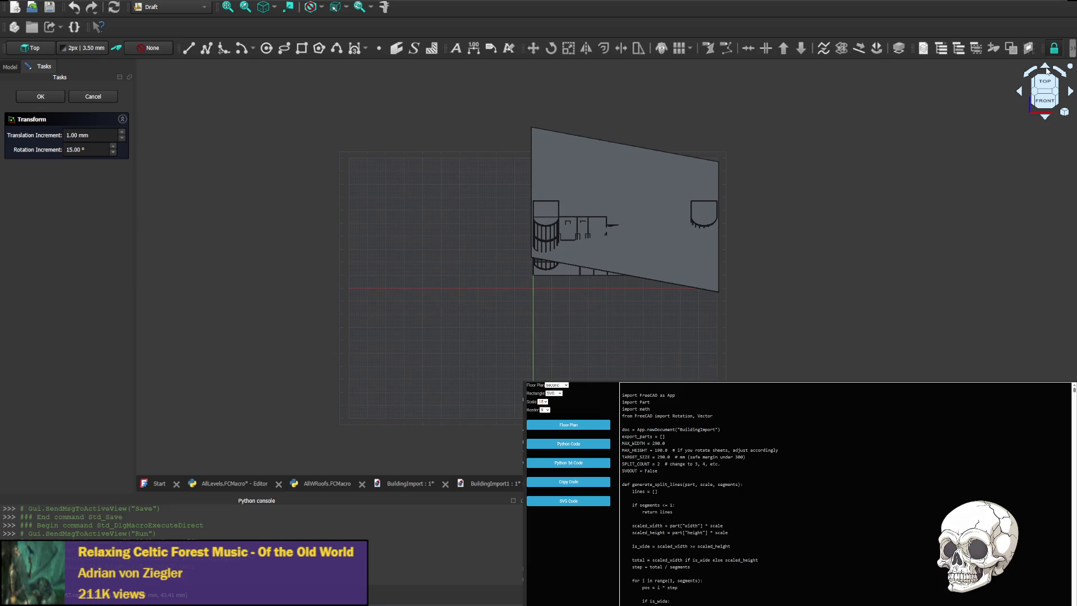
{"action": "left_click", "coordinate": [1045, 68]}
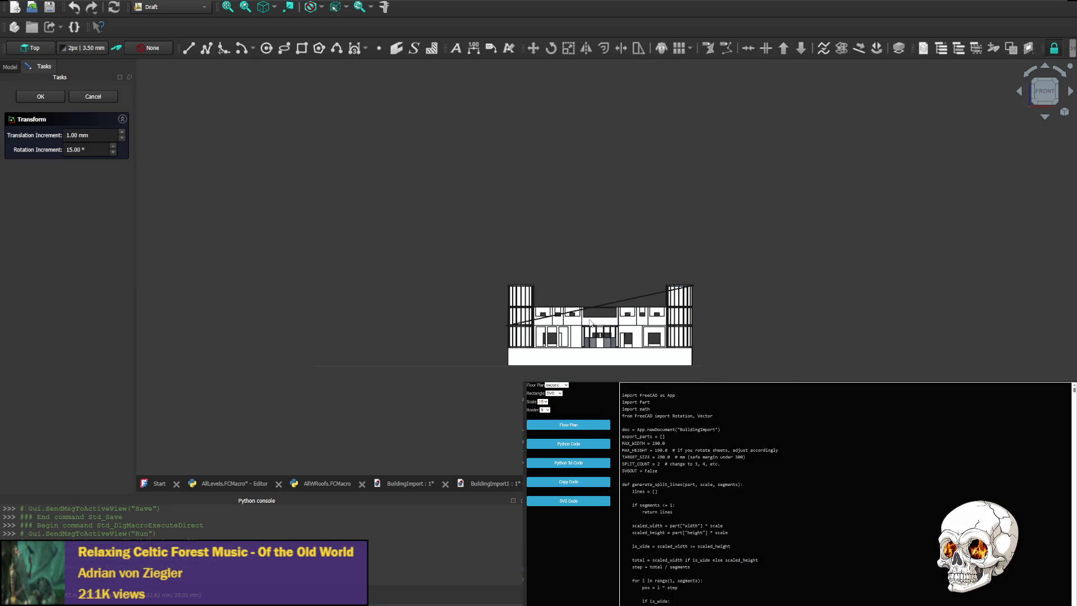
{"action": "left_click", "coordinate": [1019, 94]}
{"action": "left_click", "coordinate": [1019, 95]}
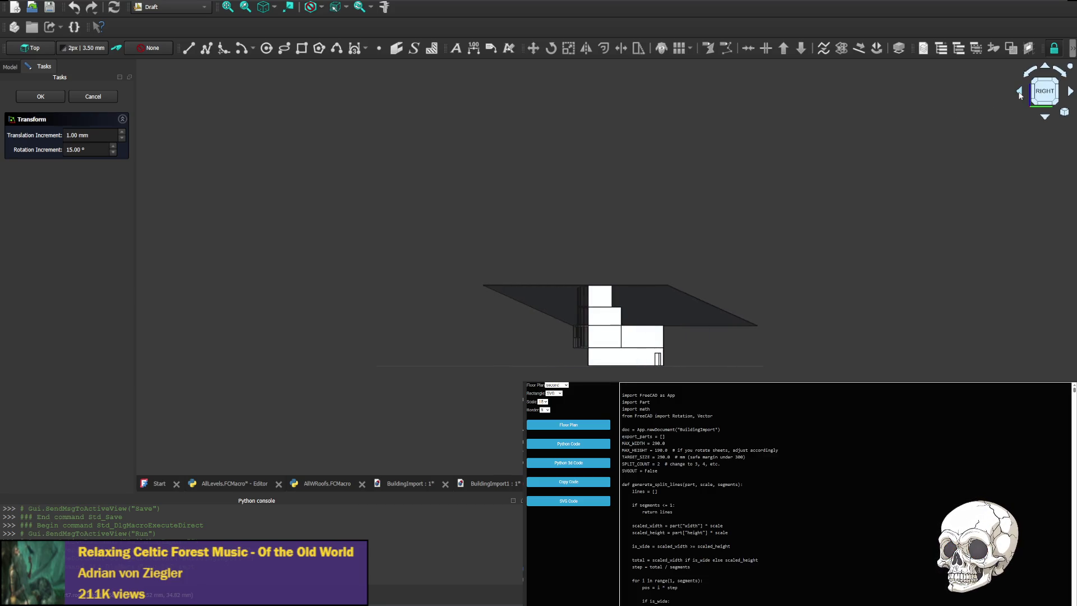
{"action": "left_click", "coordinate": [1019, 94]}
{"action": "left_click", "coordinate": [1020, 94]}
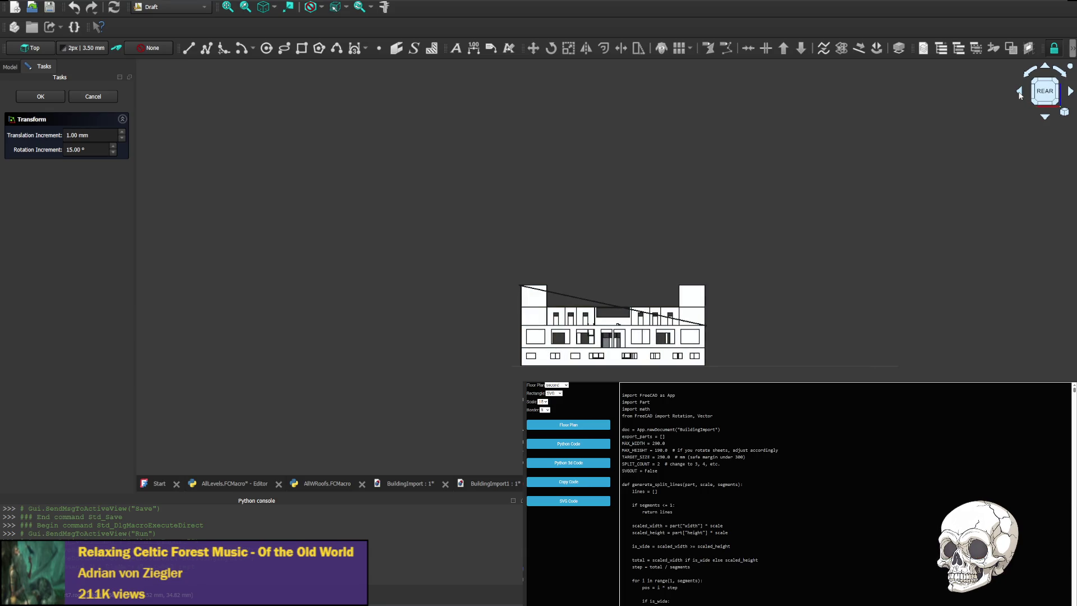
{"action": "left_click", "coordinate": [1019, 94]}
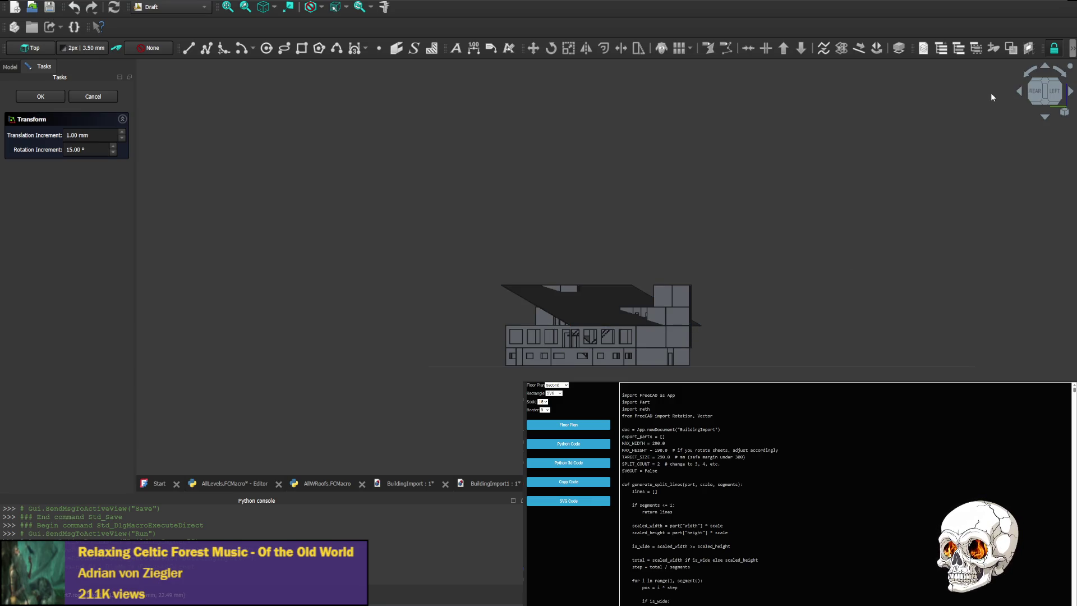
{"action": "left_click", "coordinate": [1018, 92]}
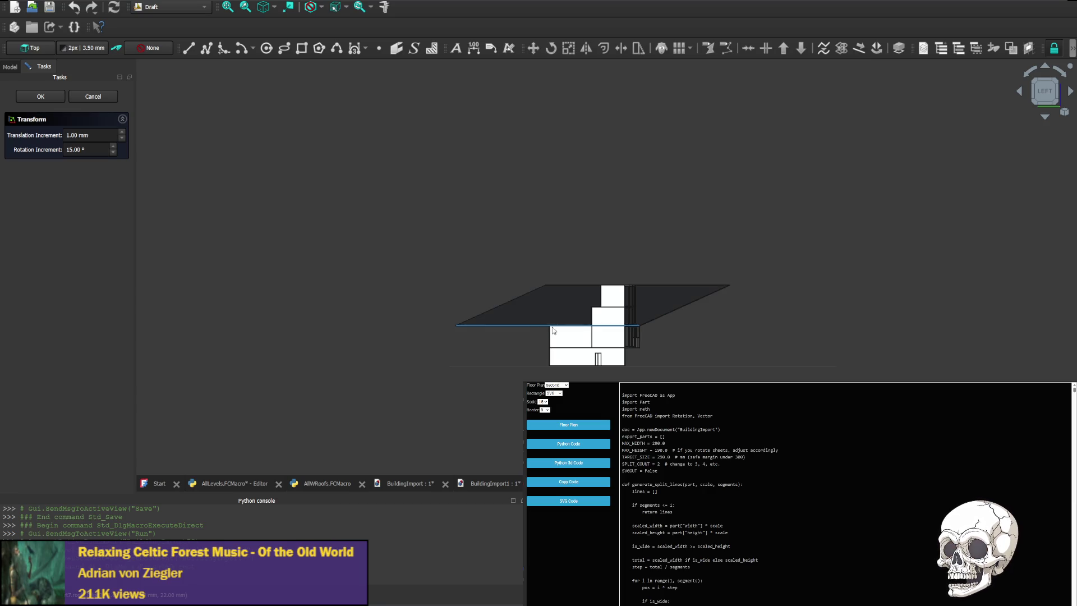
Recheck the rear and left elevations, then bring up the next building document
{"action": "left_click", "coordinate": [1020, 93]}
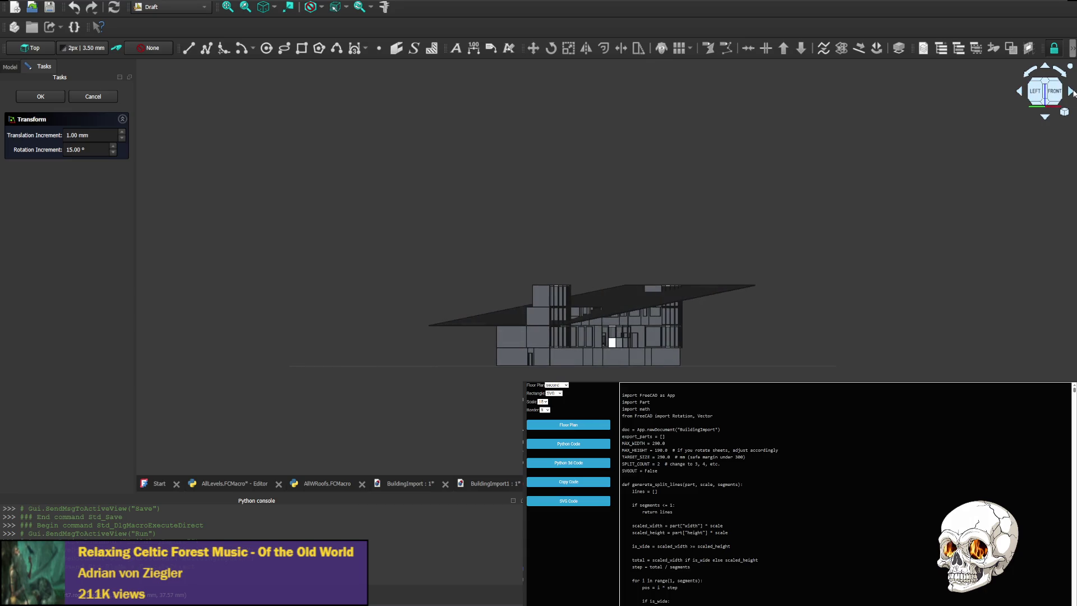
{"action": "left_click", "coordinate": [1070, 91]}
{"action": "left_click", "coordinate": [1071, 91]}
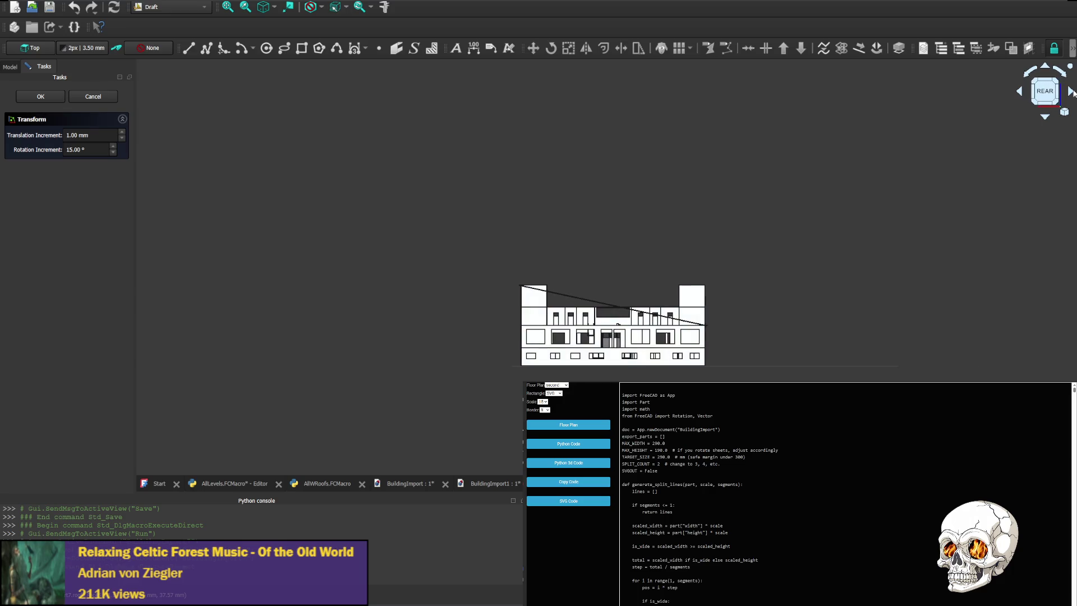
{"action": "left_click", "coordinate": [1020, 92]}
{"action": "left_click", "coordinate": [1020, 93]}
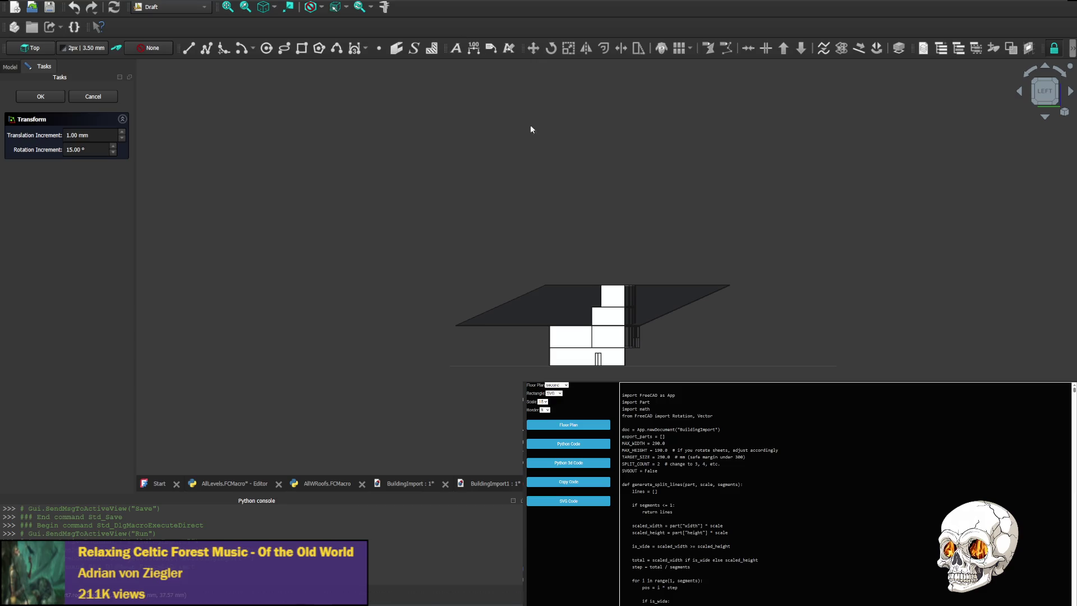
{"action": "left_click", "coordinate": [484, 478]}
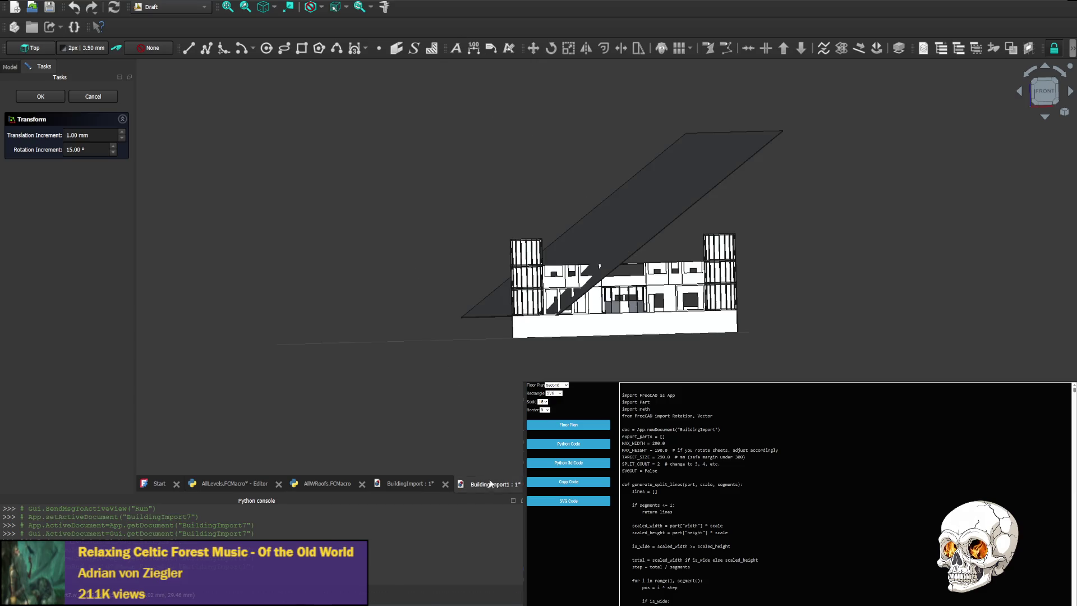
Close the BuildingImport, BuildingImport1, BuildingImport2 and BuildingImport3 documents
{"action": "left_click", "coordinate": [420, 485]}
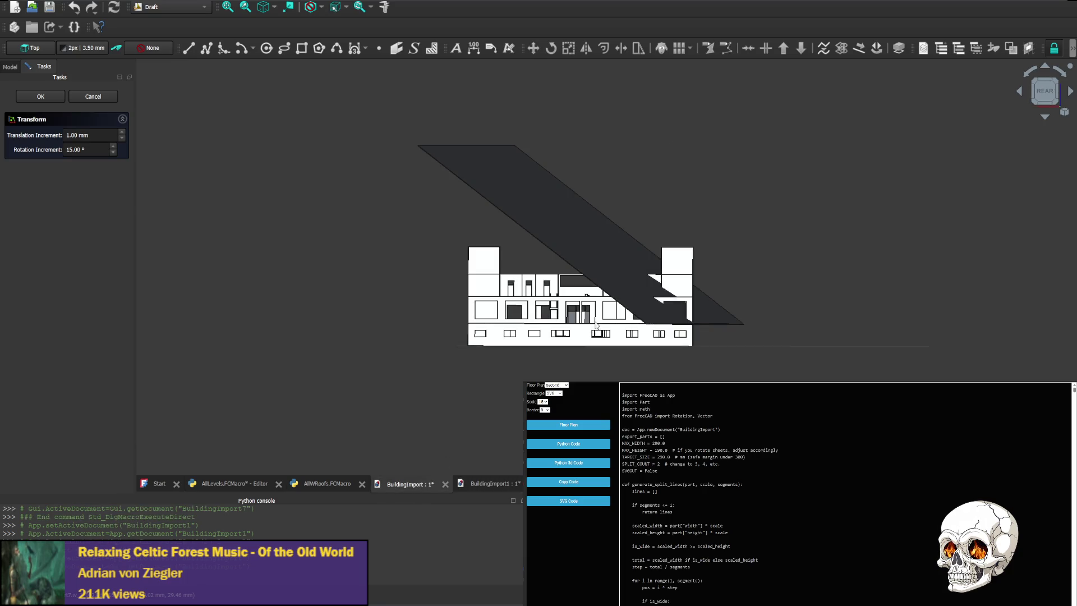
{"action": "left_click", "coordinate": [415, 486]}
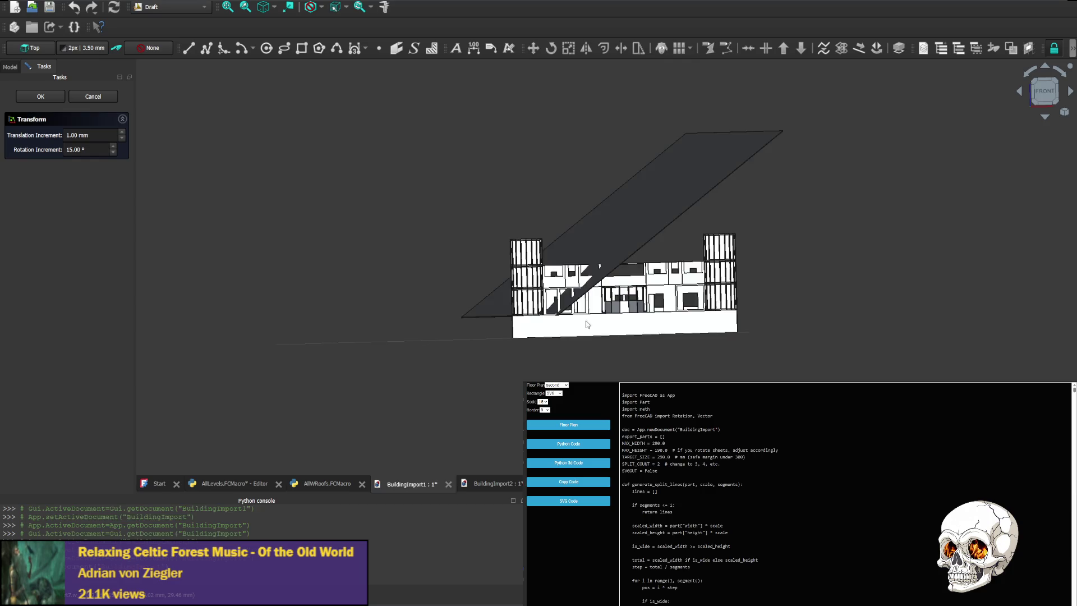
{"action": "left_click", "coordinate": [422, 485]}
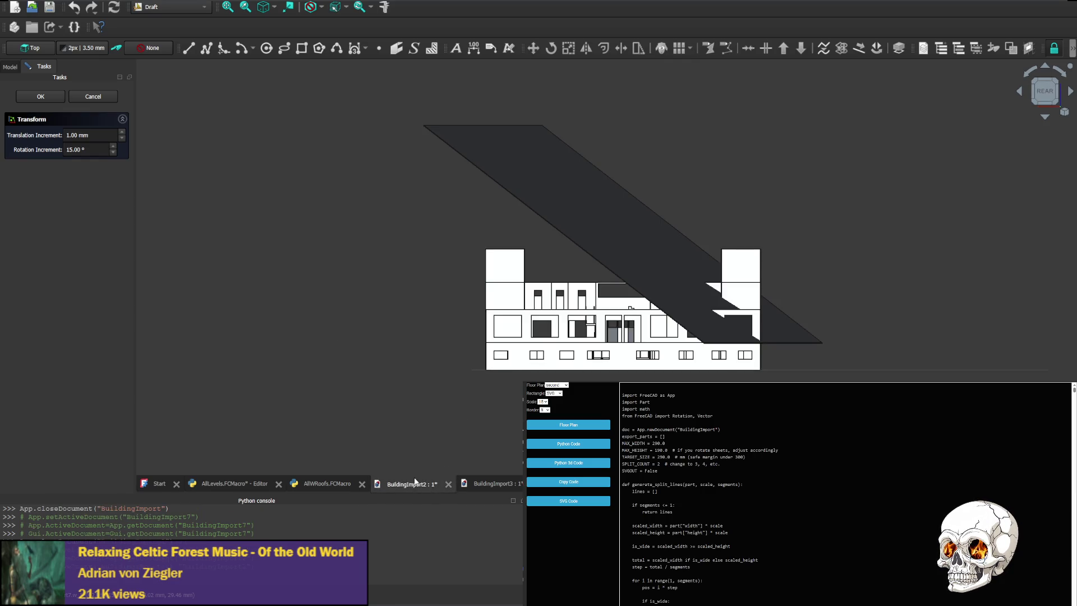
{"action": "left_click", "coordinate": [418, 482]}
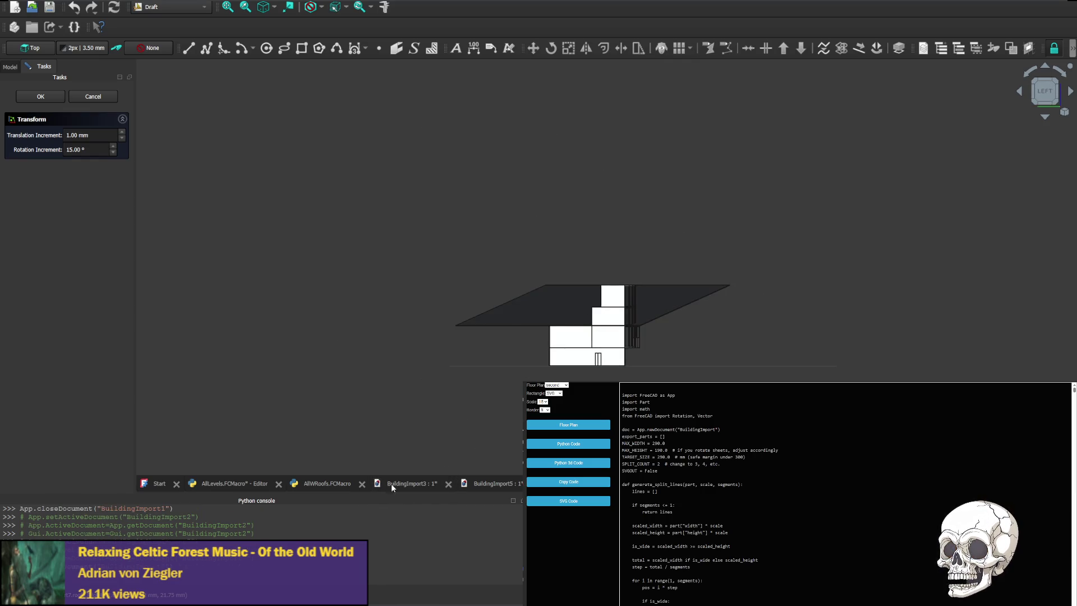
{"action": "left_click", "coordinate": [419, 482]}
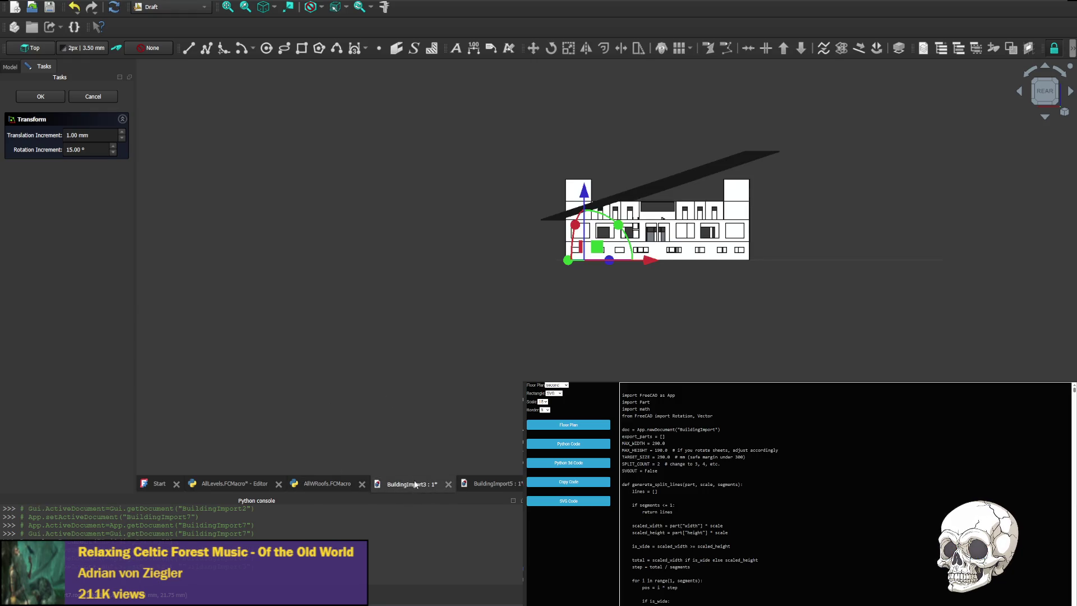
{"action": "left_click", "coordinate": [448, 483]}
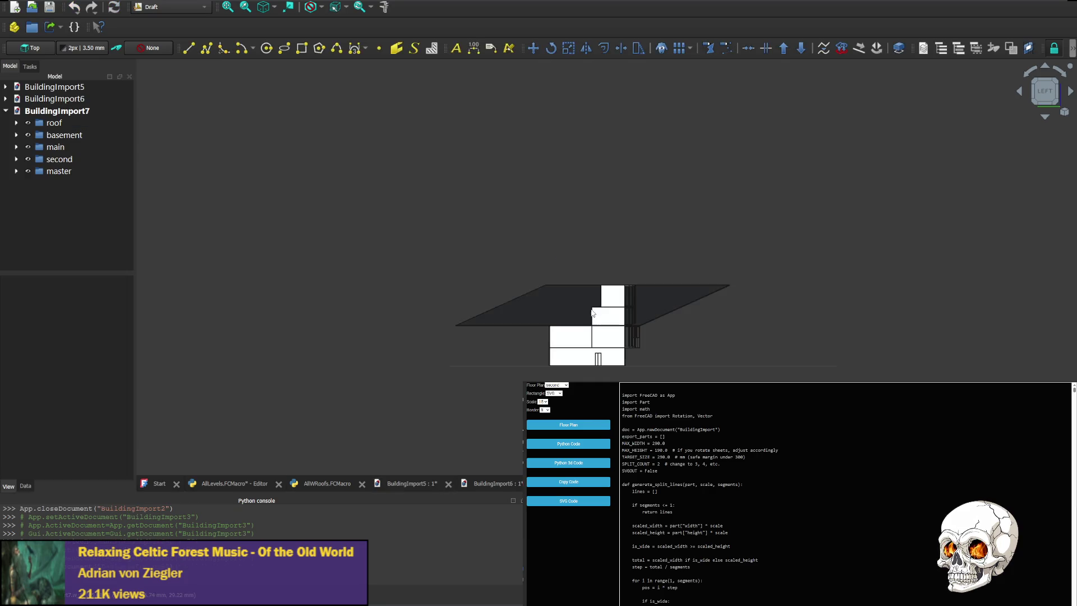
Compare the BuildingImport6, 7 and 5 roof slabs from front and side views, ending on BuildingImport6
{"action": "left_click", "coordinate": [499, 483]}
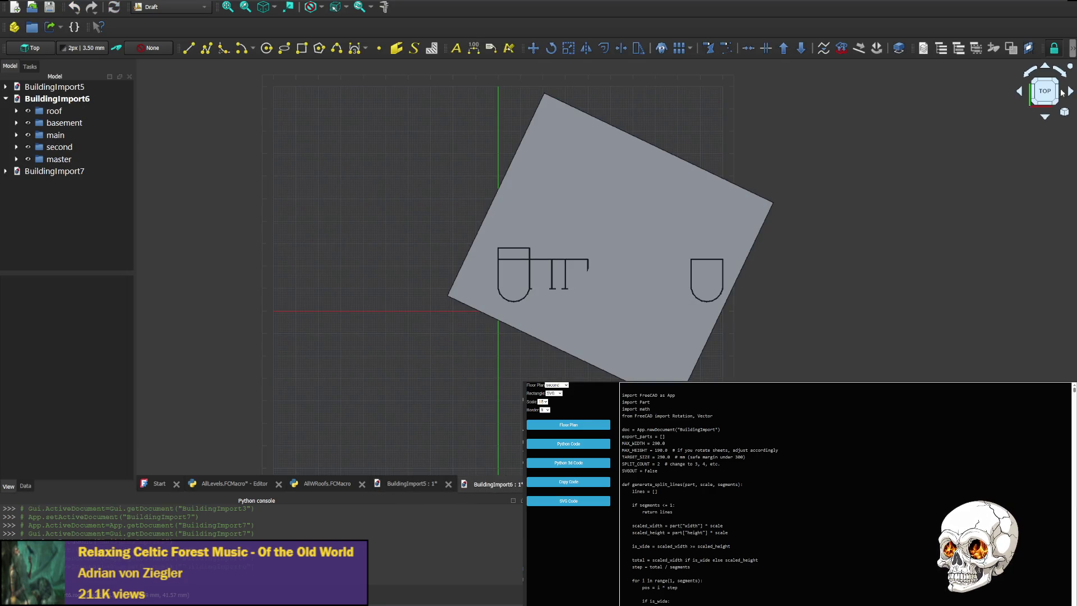
{"action": "left_click", "coordinate": [1045, 67]}
{"action": "left_click", "coordinate": [1046, 67]}
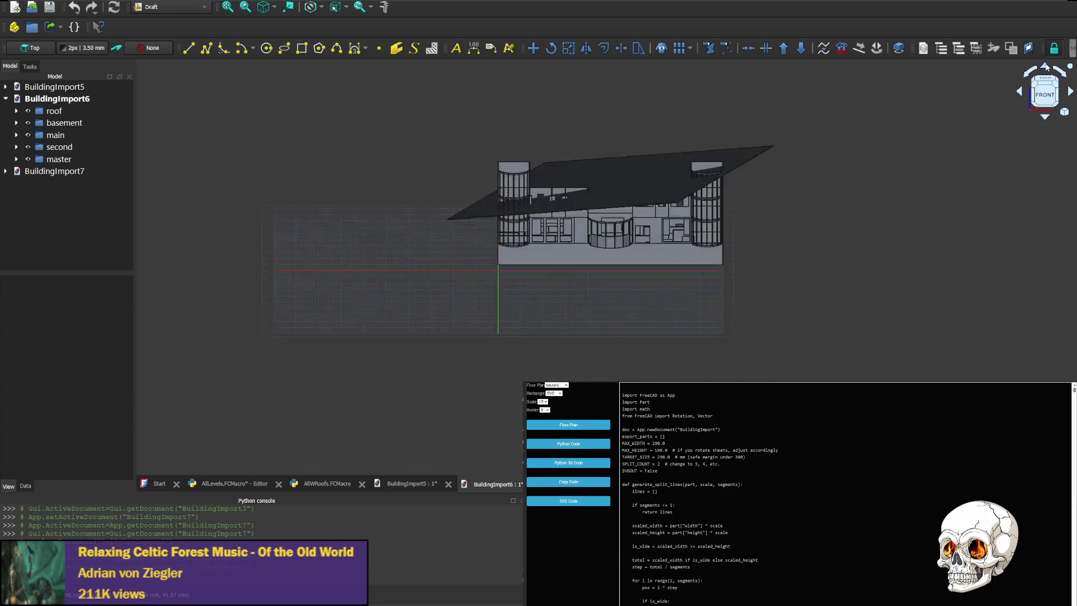
{"action": "middle_click_drag", "start_coordinate": [783, 169], "coordinate": [773, 283]}
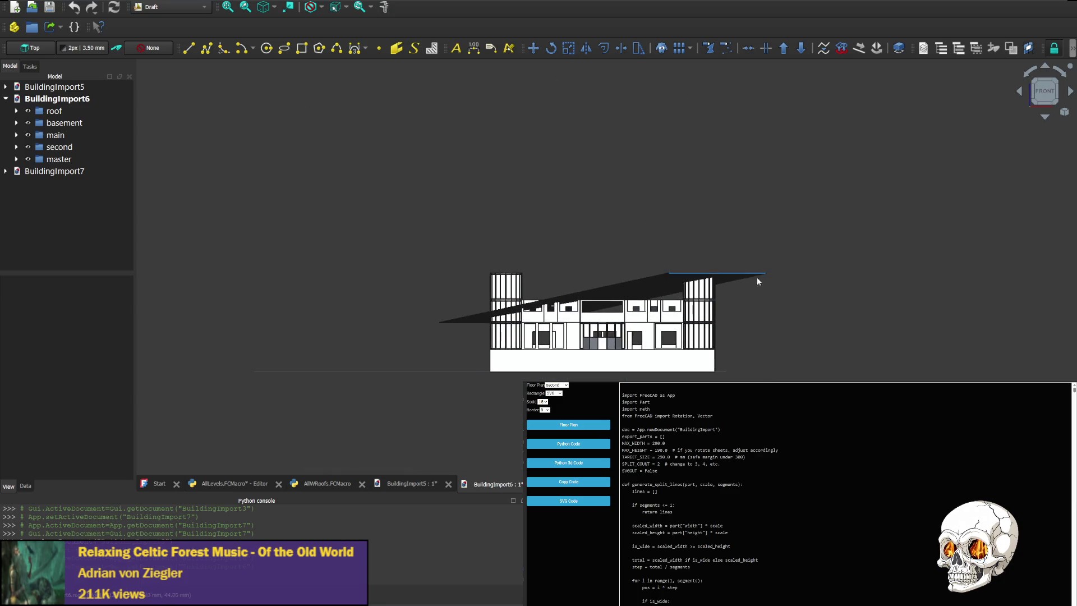
{"action": "key", "text": "ctrl+Tab"}
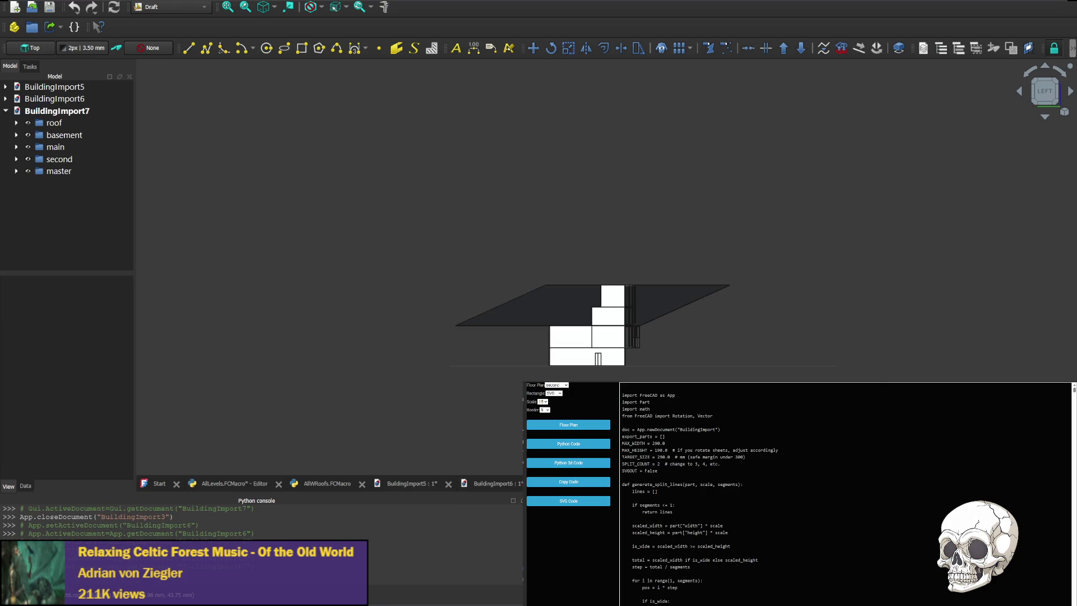
{"action": "left_click", "coordinate": [1021, 95]}
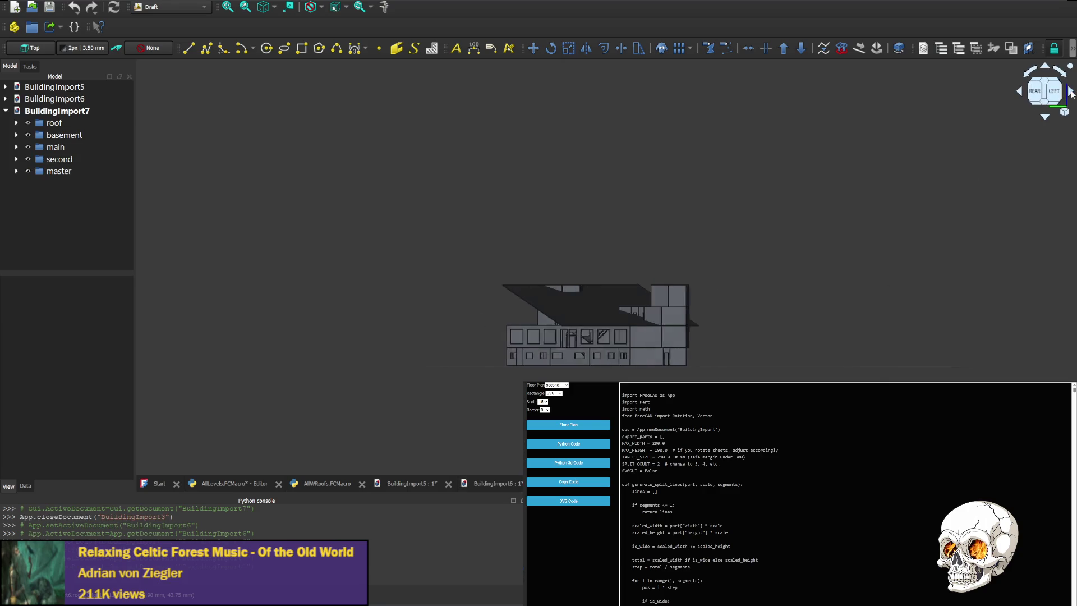
{"action": "left_click", "coordinate": [1021, 97]}
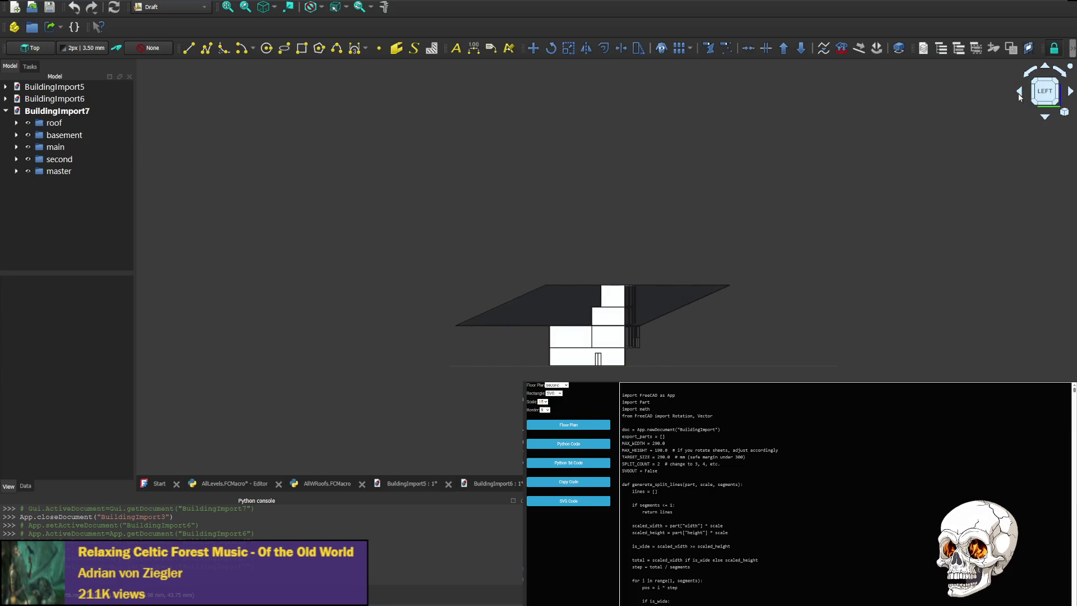
{"action": "left_click", "coordinate": [1021, 93]}
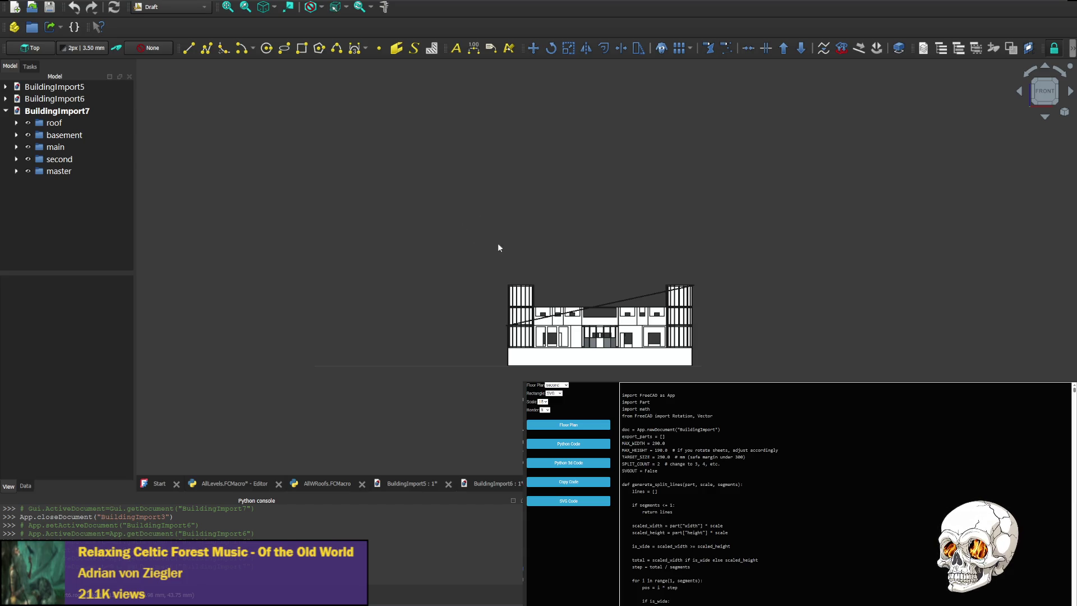
{"action": "left_click", "coordinate": [412, 483]}
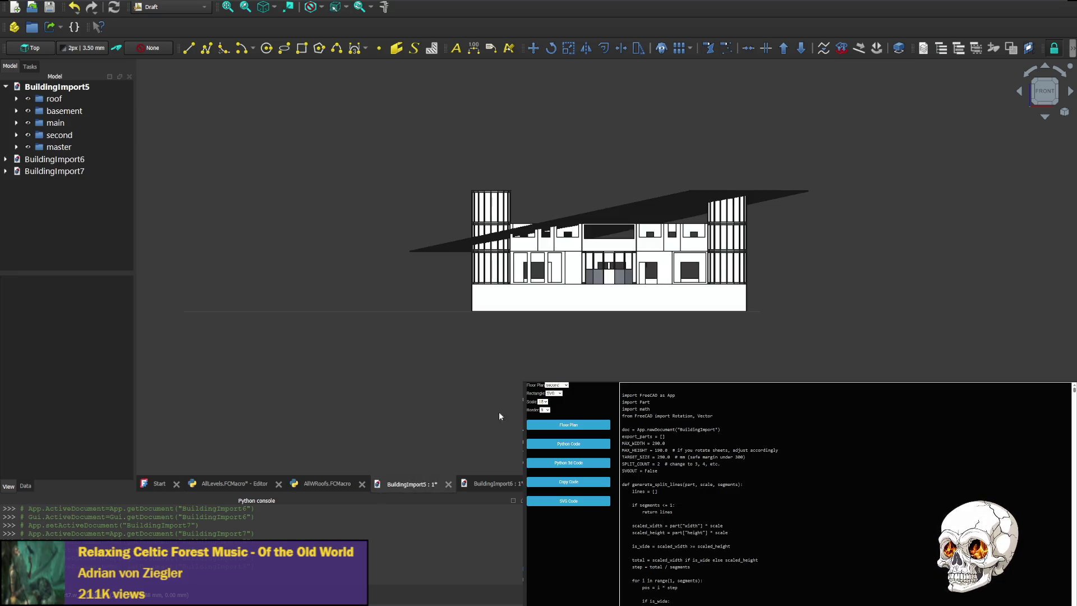
{"action": "left_click", "coordinate": [495, 483]}
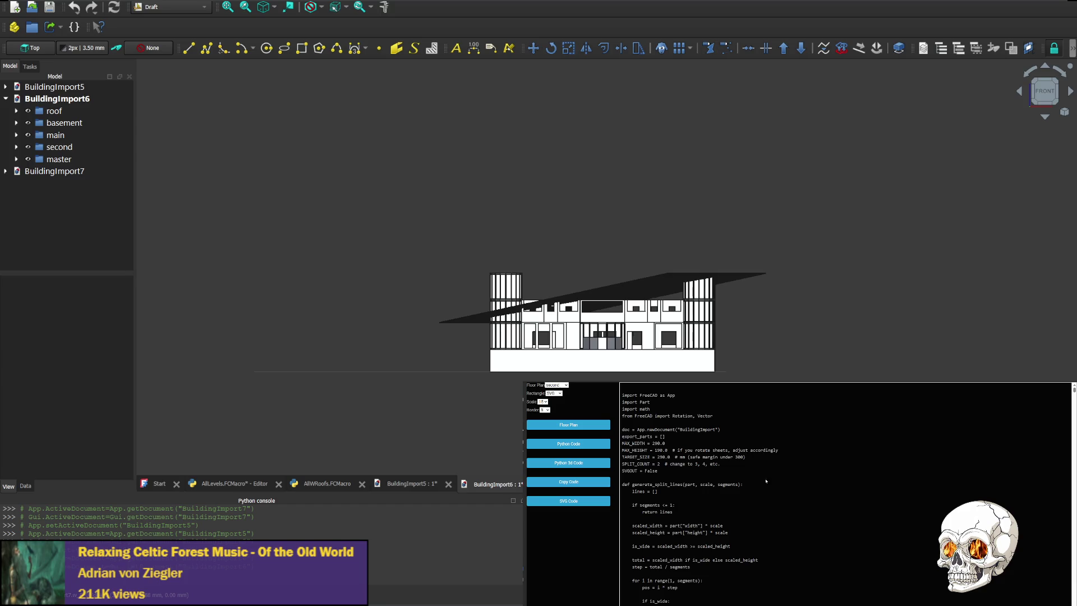
Undo the last two print-line edits, then save and run the macro
{"action": "left_click", "coordinate": [315, 482]}
{"action": "key", "text": "ctrl+z"}
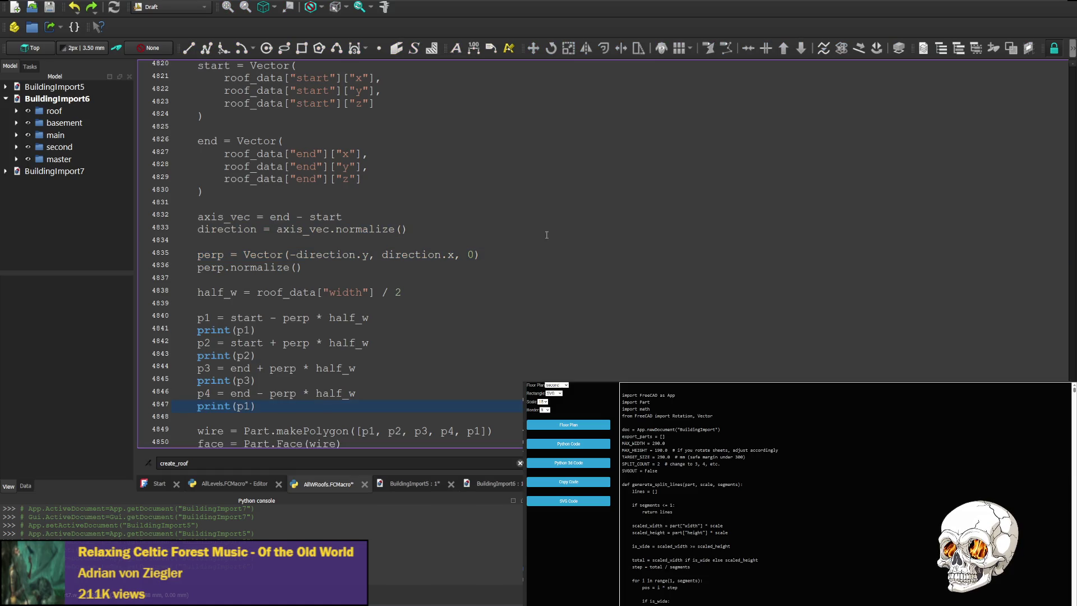
{"action": "key", "text": "ctrl+z"}
{"action": "key", "text": "ctrl+z"}
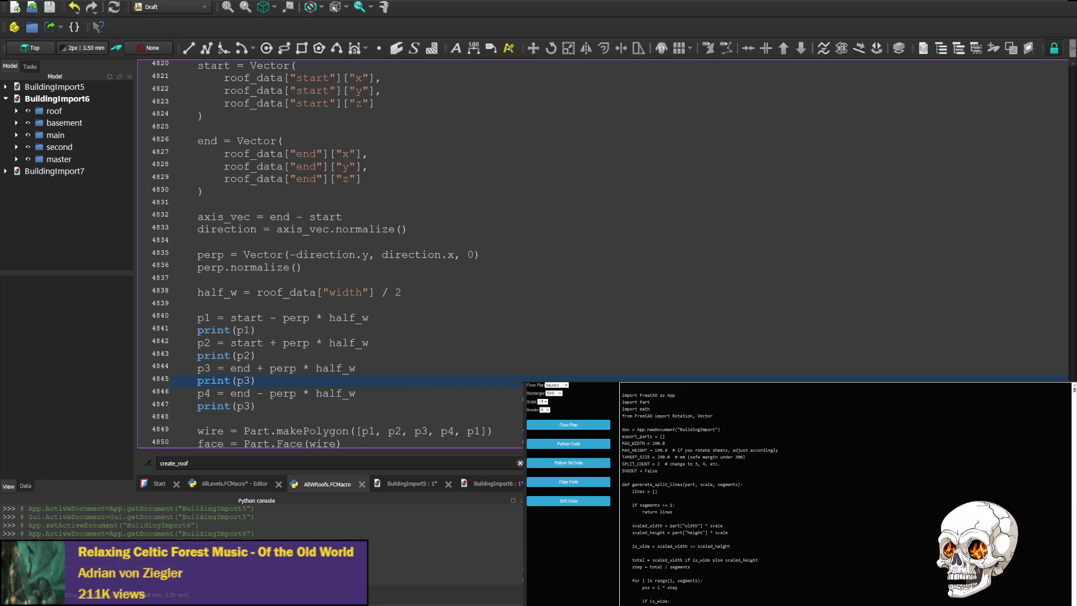
{"action": "key", "text": "ctrl+s"}
{"action": "key", "text": "F6"}
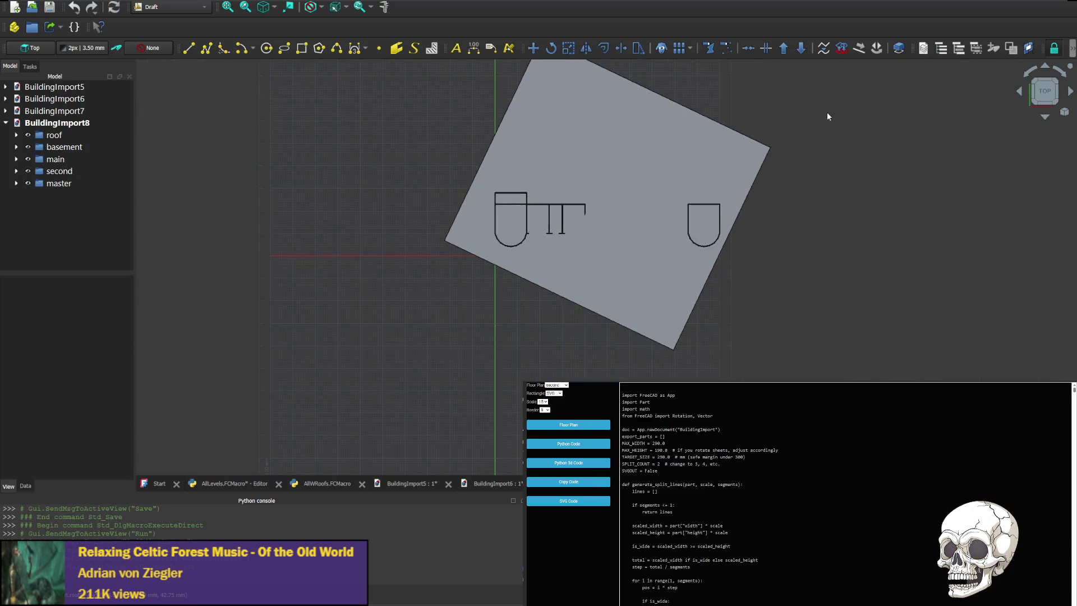
Inspect BuildingImport8 from the front and around to its left side
{"action": "left_click", "coordinate": [1045, 66]}
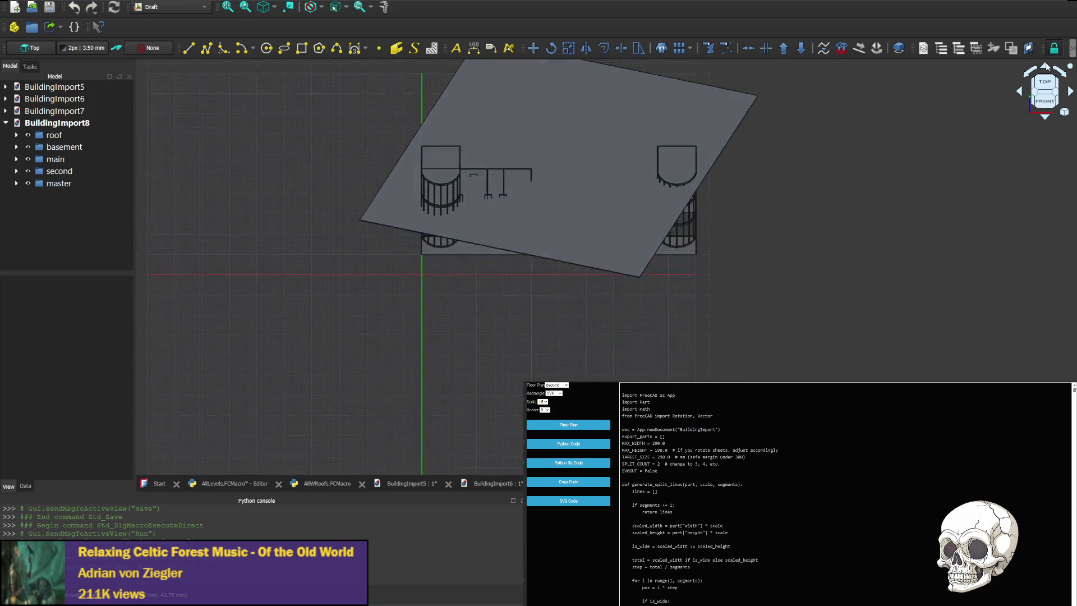
{"action": "middle_click_drag", "start_coordinate": [765, 234], "coordinate": [763, 335]}
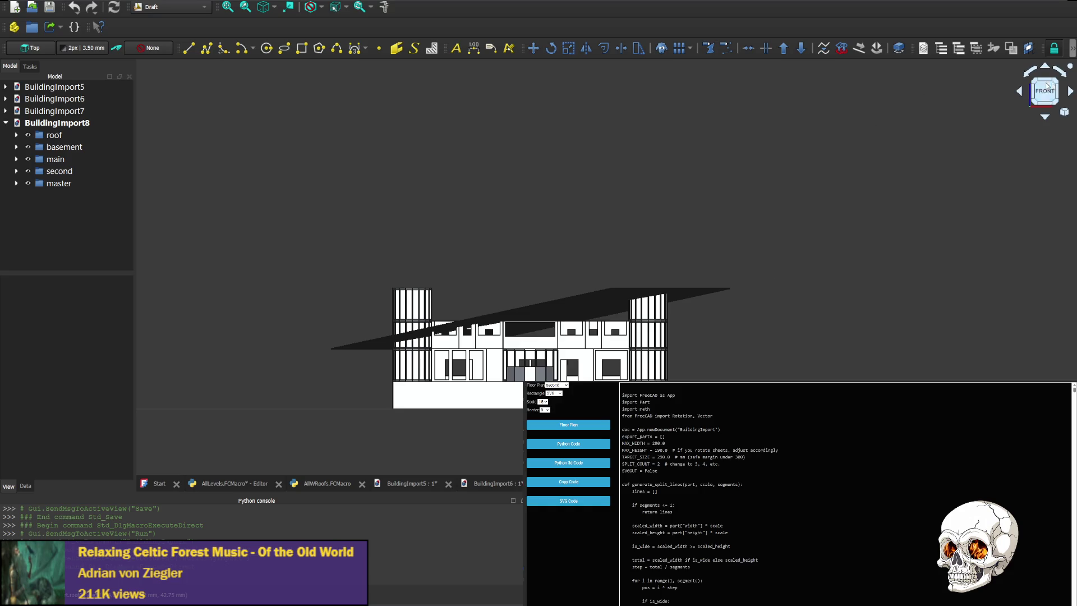
{"action": "left_click", "coordinate": [1020, 97]}
{"action": "left_click", "coordinate": [1020, 97]}
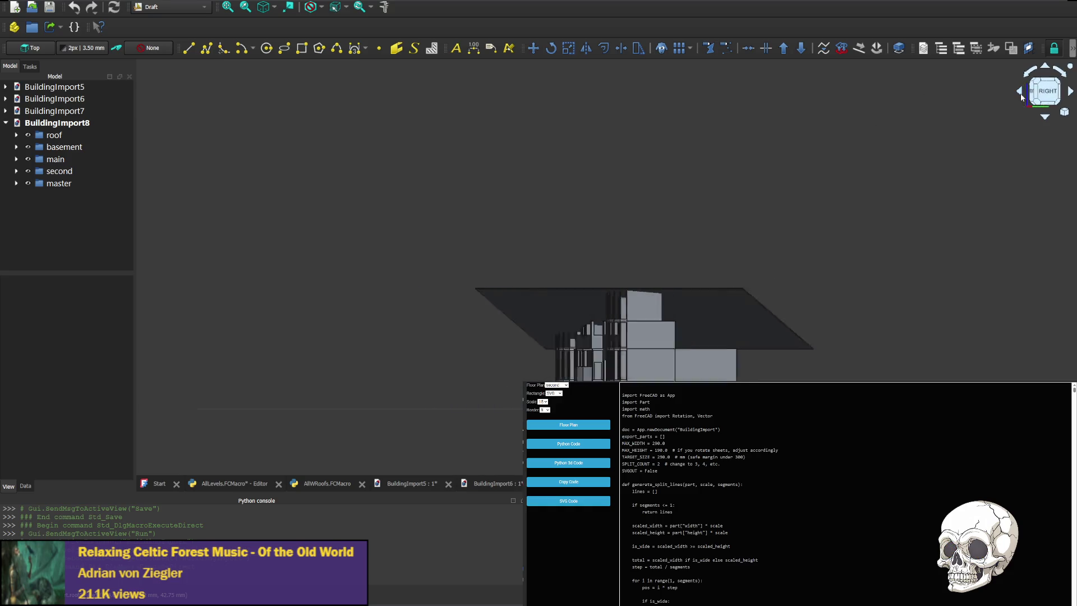
{"action": "left_click", "coordinate": [1020, 96]}
{"action": "left_click", "coordinate": [1020, 97]}
{"action": "left_click", "coordinate": [1020, 97]}
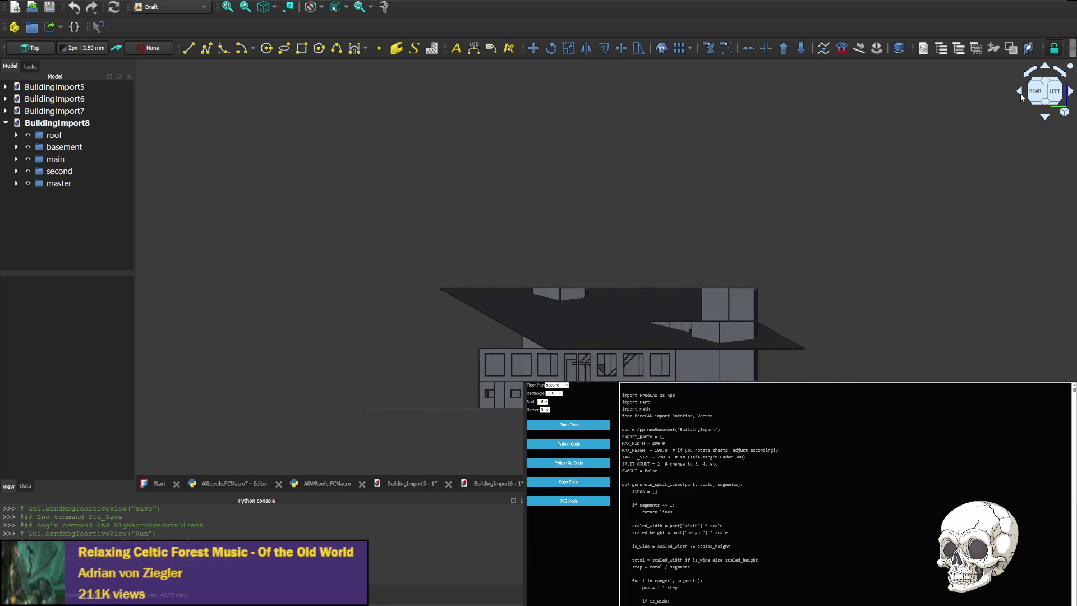
{"action": "left_click", "coordinate": [1021, 97]}
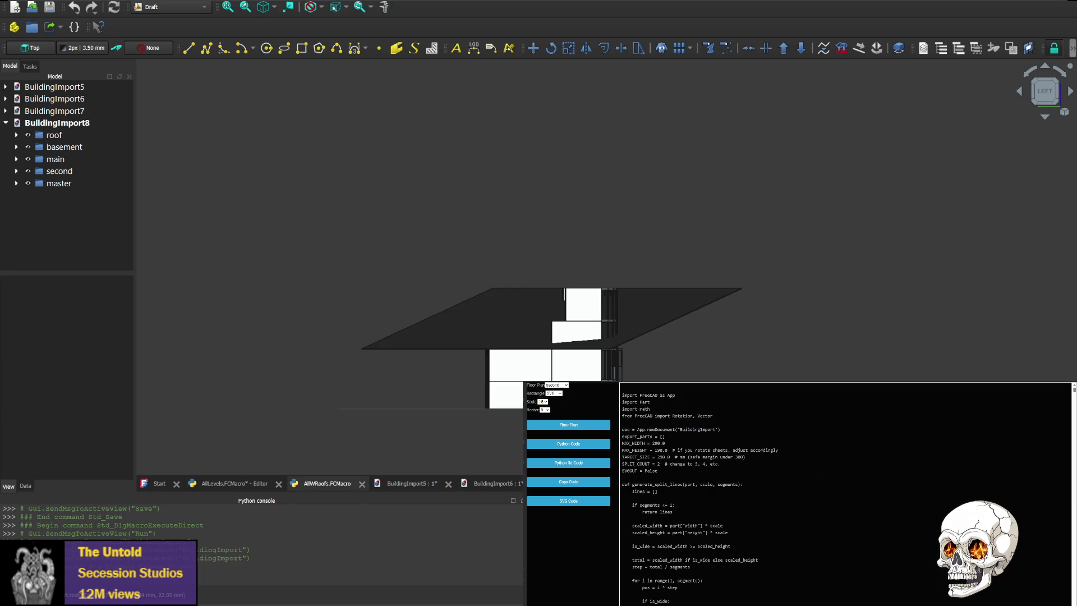
Delete the '± perp' term from the p1, p2, p3 and p4 corner formulas
{"action": "left_click", "coordinate": [327, 483]}
{"action": "scroll", "coordinate": [346, 290], "scroll_direction": "up", "scroll_amount": 1}
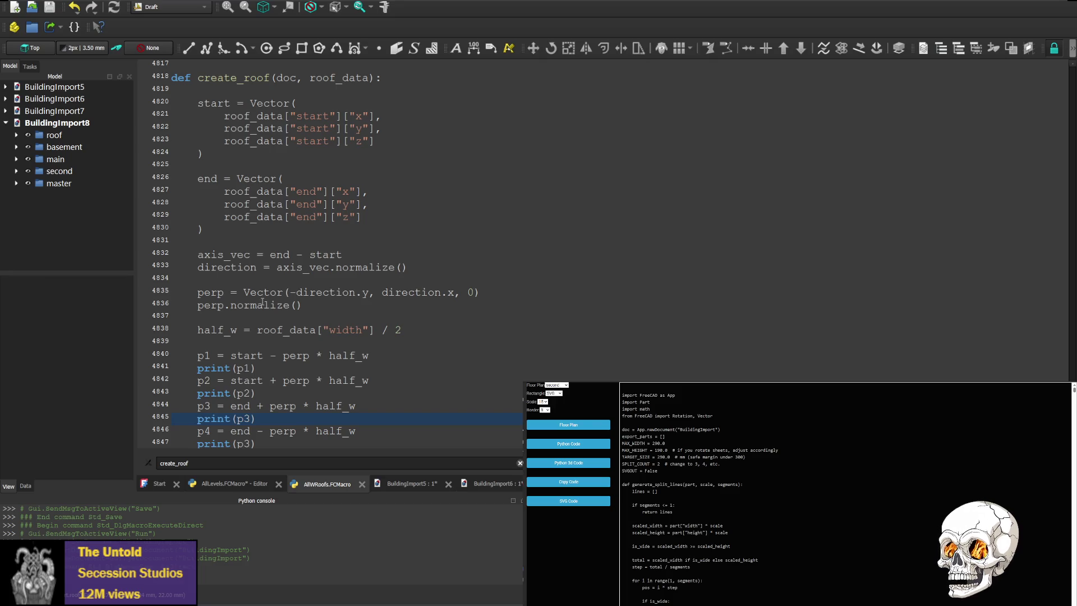
{"action": "left_click", "coordinate": [268, 296]}
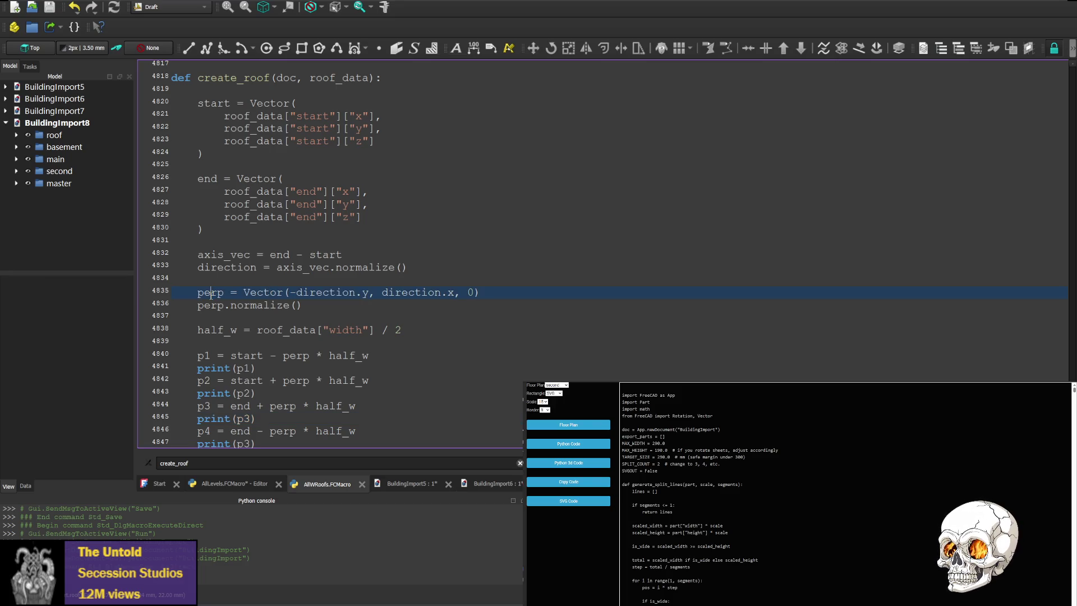
{"action": "scroll", "coordinate": [210, 295], "scroll_direction": "down", "scroll_amount": 1}
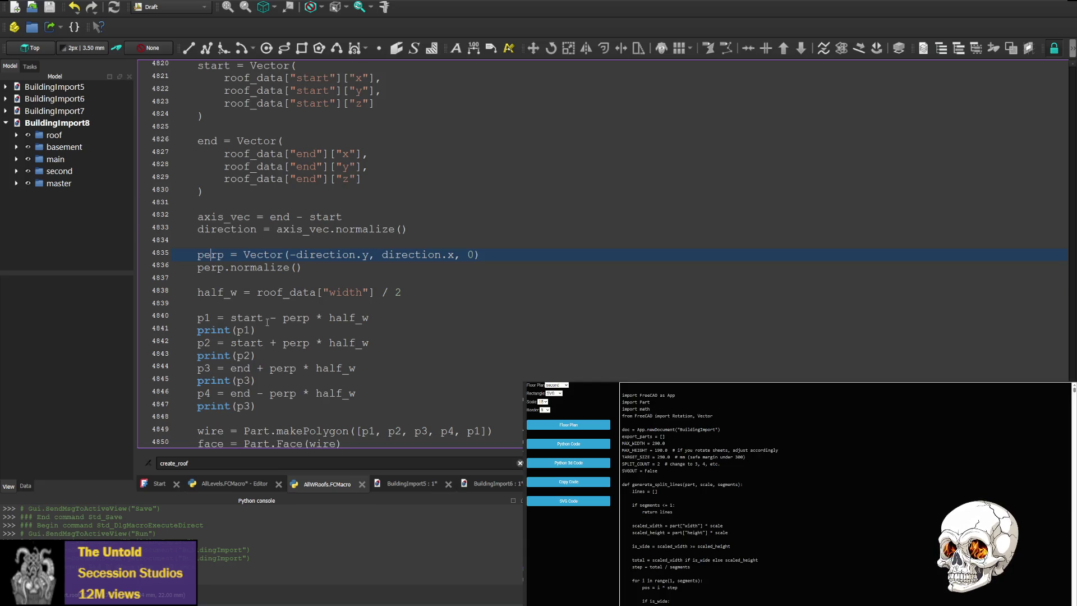
{"action": "mouse_move", "coordinate": [264, 318]}
{"action": "left_mouse_down"}
{"action": "mouse_move", "coordinate": [311, 318]}
{"action": "mouse_move", "coordinate": [277, 343]}
{"action": "mouse_move", "coordinate": [311, 344]}
{"action": "left_mouse_up"}
{"action": "key", "text": "BackSpace"}
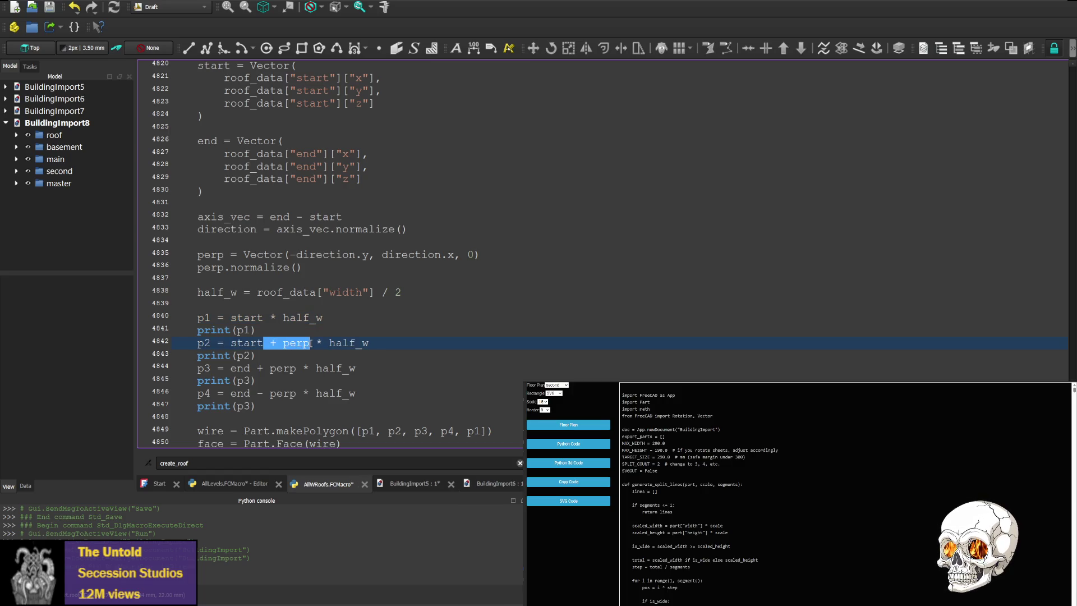
{"action": "key", "text": "BackSpace"}
{"action": "left_click_drag", "start_coordinate": [251, 368], "coordinate": [297, 369]}
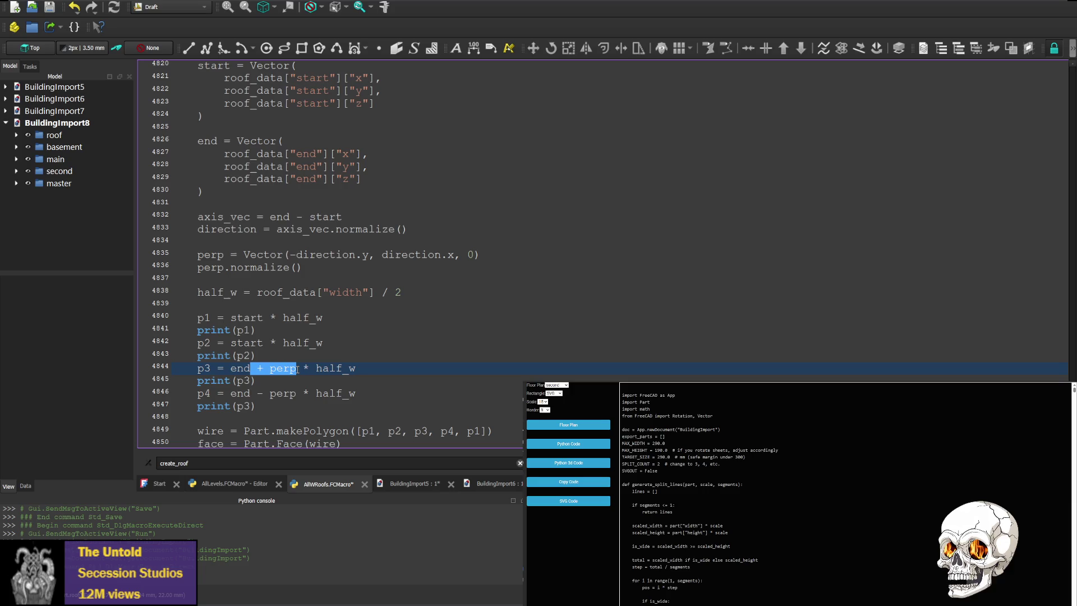
{"action": "key", "text": "BackSpace"}
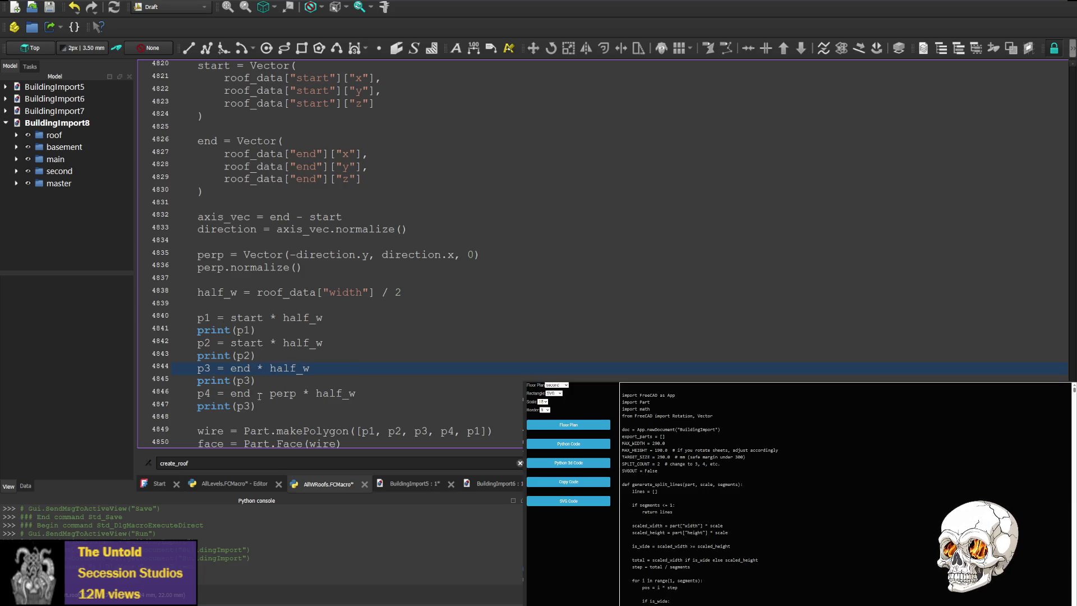
{"action": "left_click_drag", "start_coordinate": [250, 393], "coordinate": [298, 394]}
{"action": "key", "text": "BackSpace"}
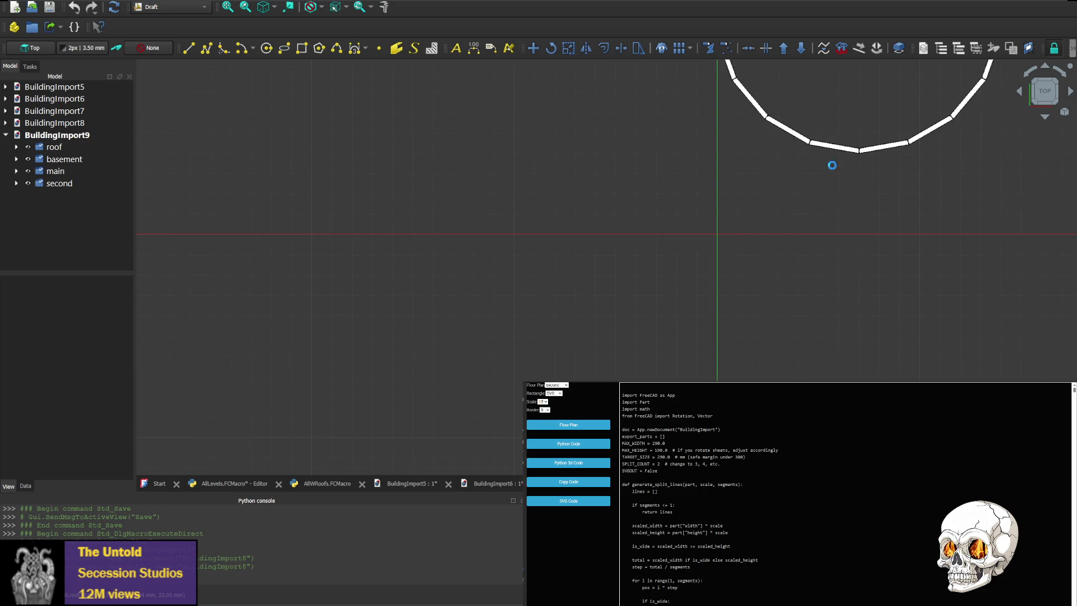
Bring the BuildingImport9 floor plan into view and select its roof
{"action": "scroll", "coordinate": [944, 143], "scroll_direction": "down", "scroll_amount": 1}
{"action": "middle_click_drag", "start_coordinate": [944, 144], "coordinate": [617, 275]}
{"action": "scroll", "coordinate": [616, 275], "scroll_direction": "down", "scroll_amount": 2}
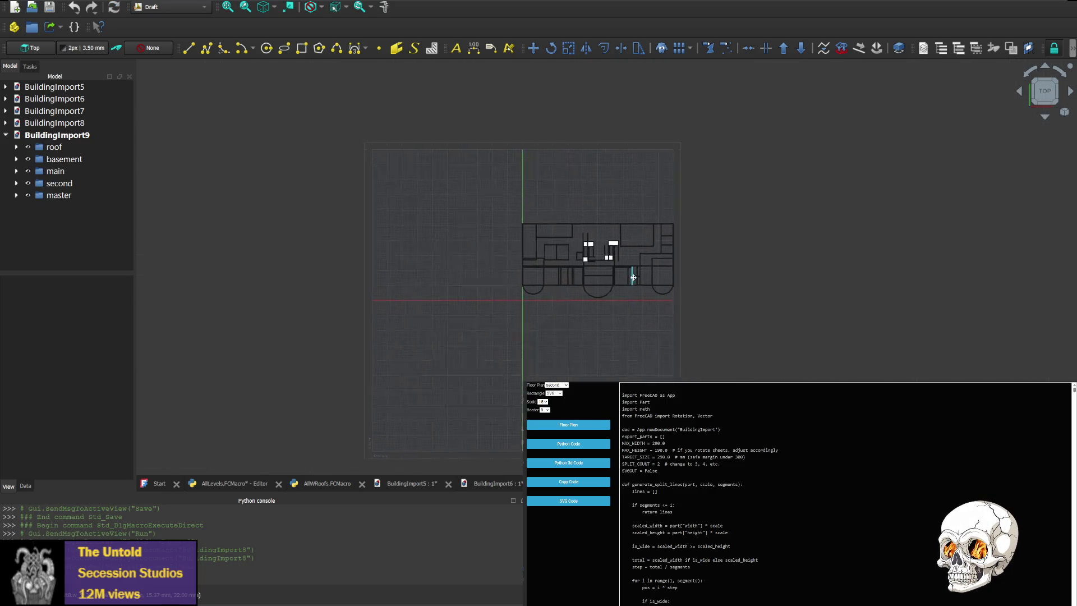
{"action": "scroll", "coordinate": [611, 236], "scroll_direction": "up", "scroll_amount": 4}
{"action": "left_click", "coordinate": [54, 146]}
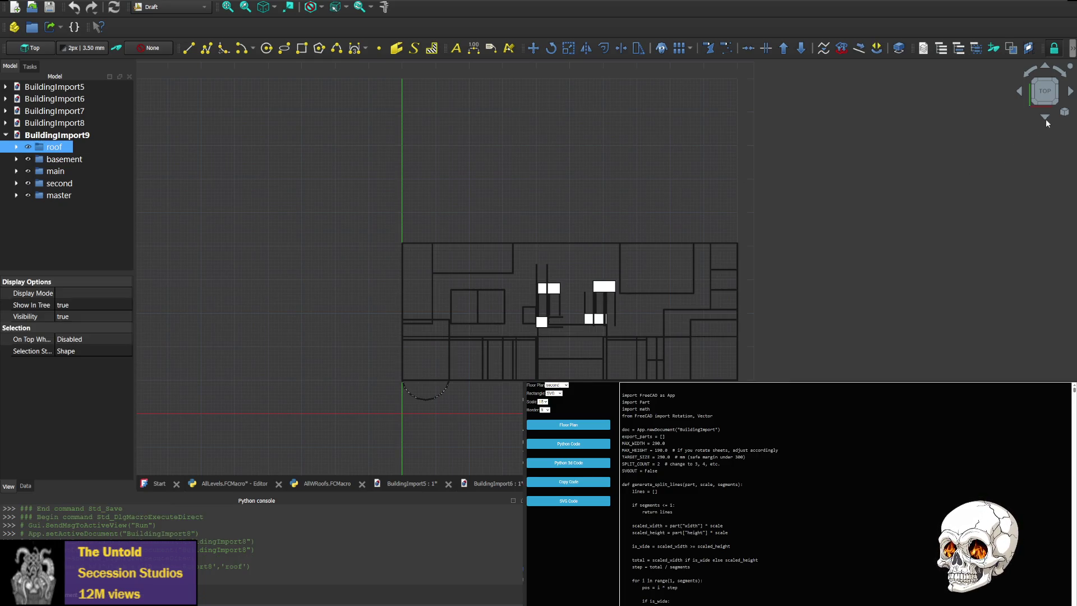
Pan onto the thin roof sheet, view it from the rear, then return to the macro code
{"action": "scroll", "coordinate": [845, 189], "scroll_direction": "down", "scroll_amount": 2}
{"action": "scroll", "coordinate": [813, 196], "scroll_direction": "up", "scroll_amount": 10}
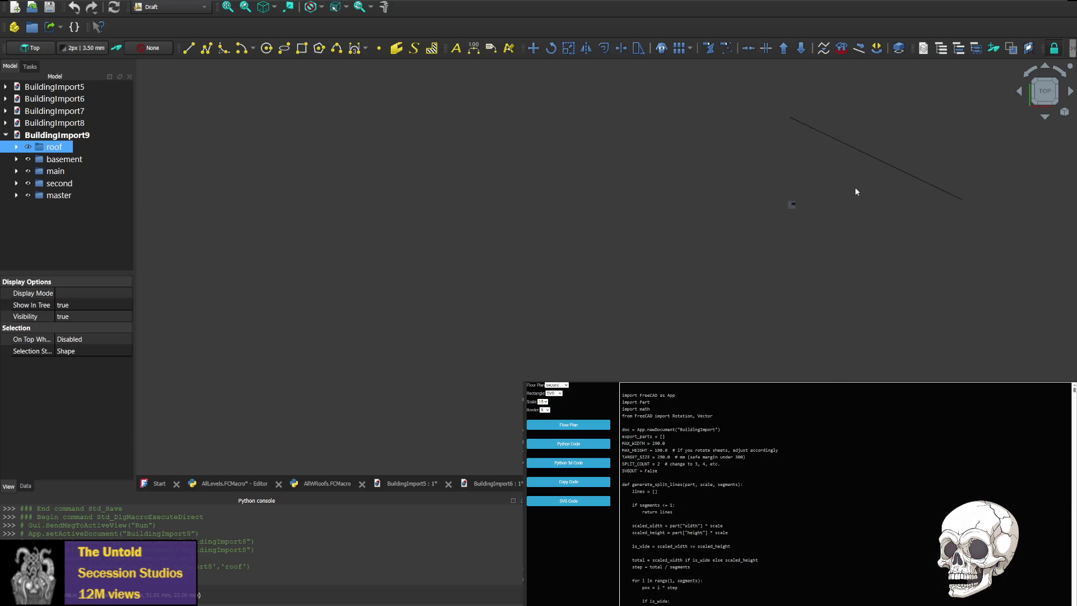
{"action": "middle_click_drag", "start_coordinate": [855, 191], "coordinate": [693, 252]}
{"action": "scroll", "coordinate": [617, 264], "scroll_direction": "up", "scroll_amount": 4}
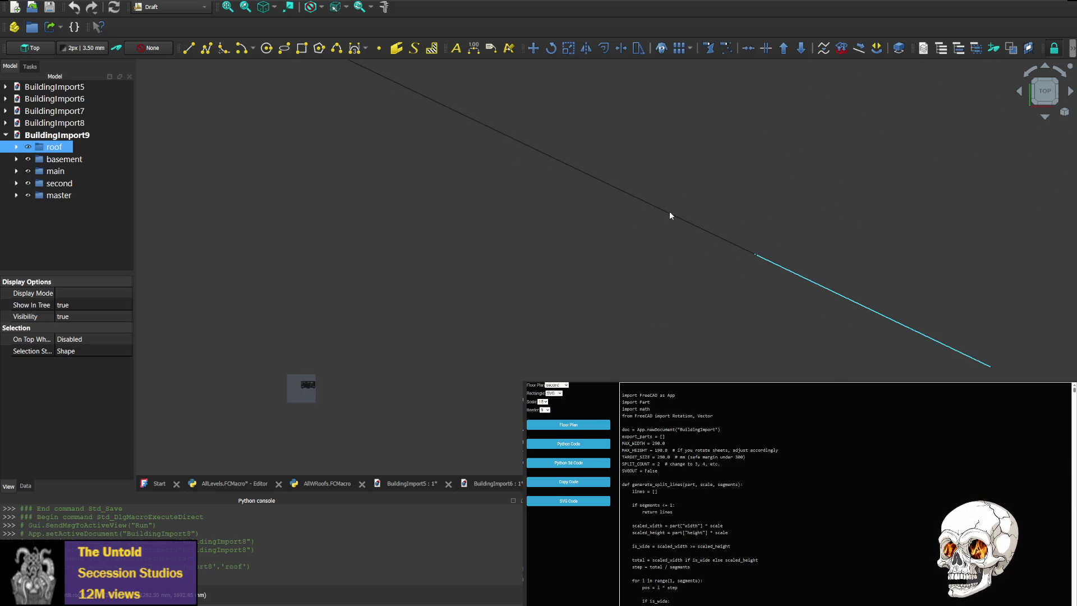
{"action": "left_click", "coordinate": [1044, 119]}
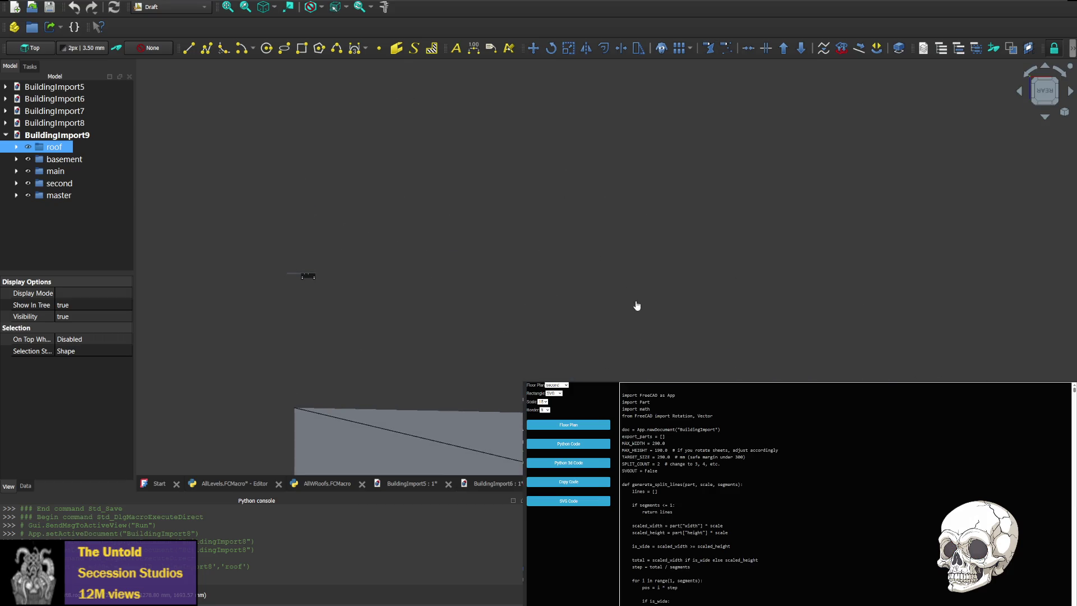
{"action": "scroll", "coordinate": [639, 309], "scroll_direction": "down", "scroll_amount": 3}
{"action": "scroll", "coordinate": [622, 404], "scroll_direction": "up", "scroll_amount": 2}
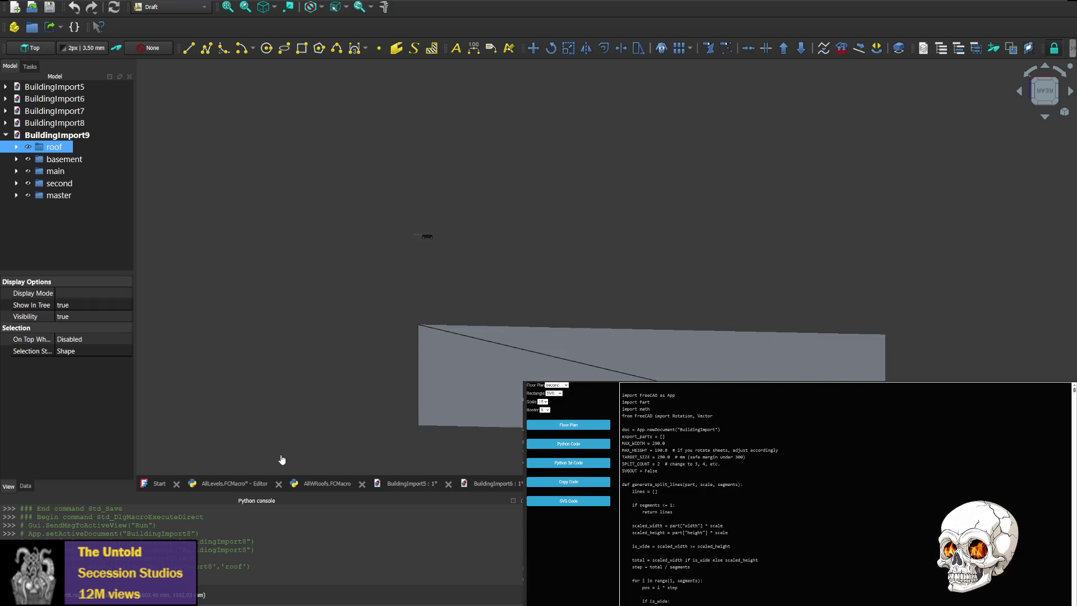
{"action": "left_click", "coordinate": [328, 483]}
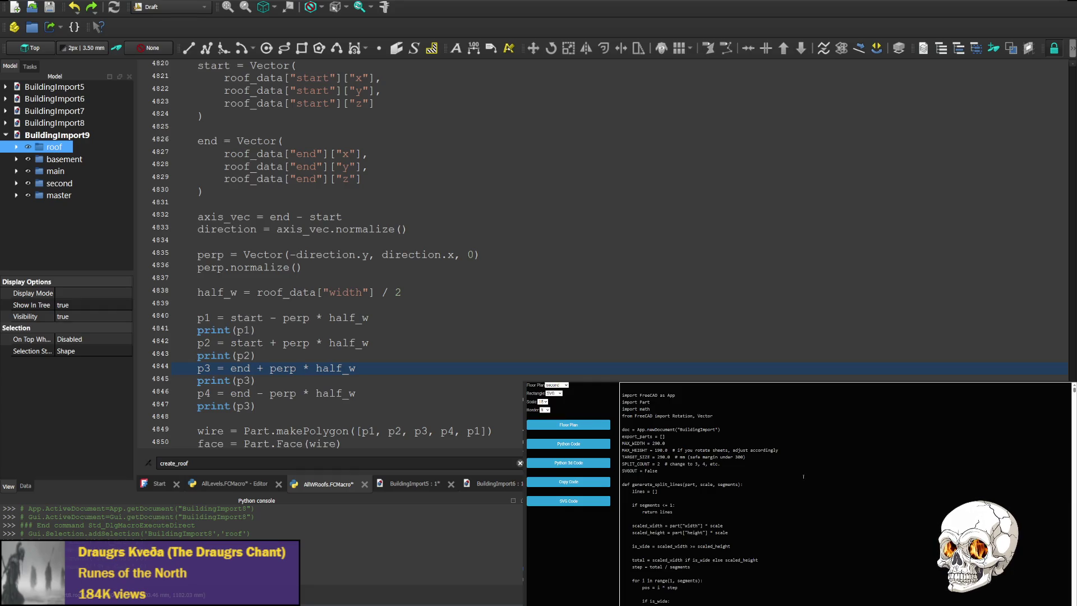
Replace the axis_vec and direction lines with the pasted planar_vec flattening code
{"action": "scroll", "coordinate": [336, 253], "scroll_direction": "up", "scroll_amount": 2}
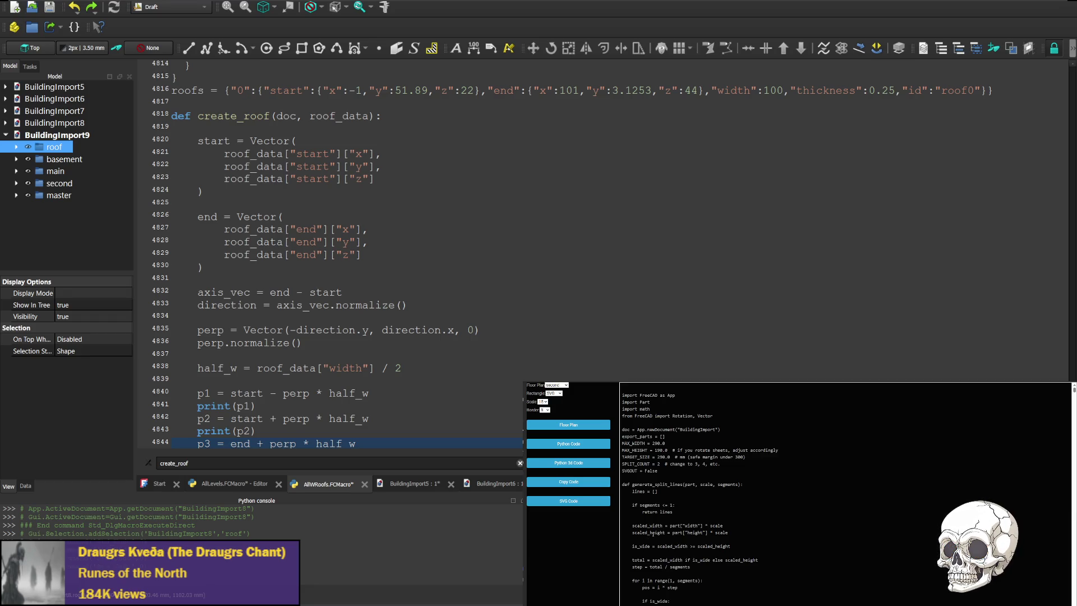
{"action": "left_click_drag", "start_coordinate": [408, 305], "coordinate": [197, 294]}
{"action": "key", "text": "ctrl+v"}
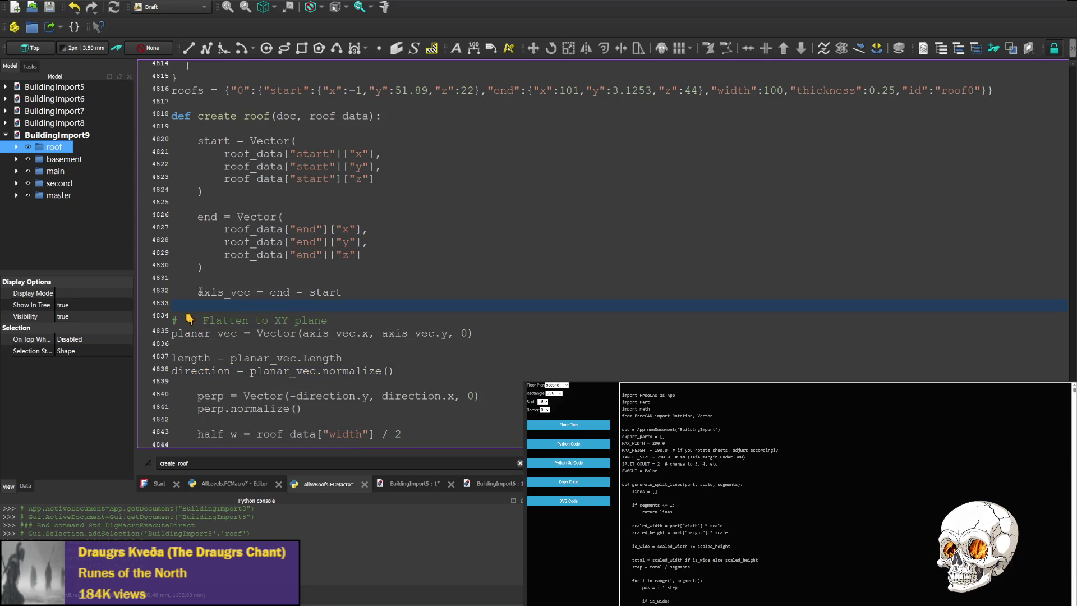
Indent the pasted comment, planar_vec, length and direction lines to match the function body
{"action": "left_click_drag", "start_coordinate": [197, 293], "coordinate": [171, 292]}
{"action": "left_click", "coordinate": [172, 319]}
{"action": "key", "text": "Tab"}
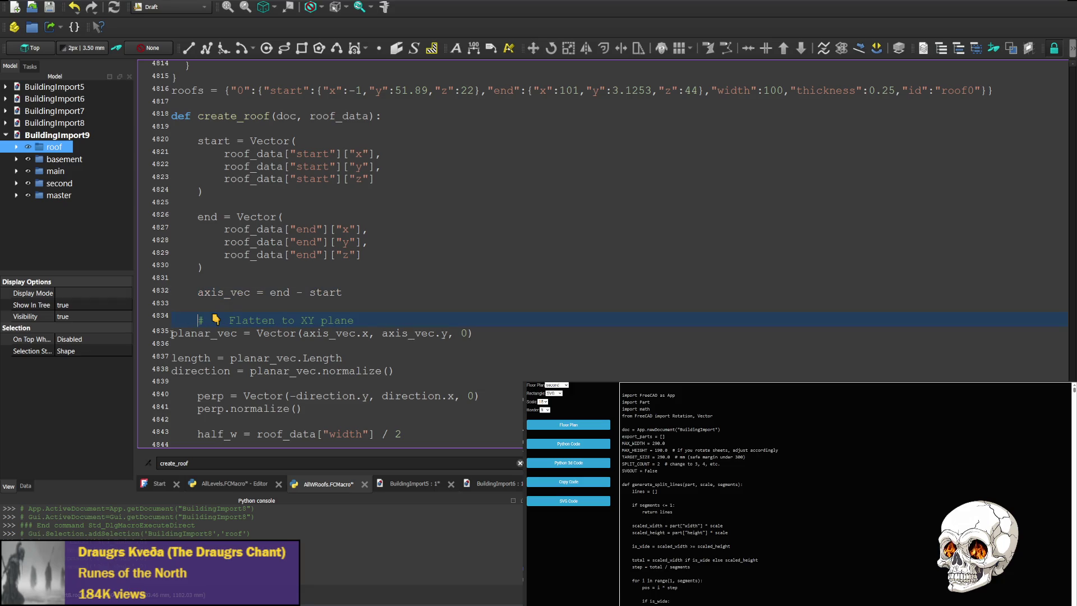
{"action": "left_click", "coordinate": [171, 333]}
{"action": "key", "text": "Tab"}
{"action": "left_click", "coordinate": [172, 358]}
{"action": "key", "text": "Tab"}
{"action": "left_click", "coordinate": [172, 371]}
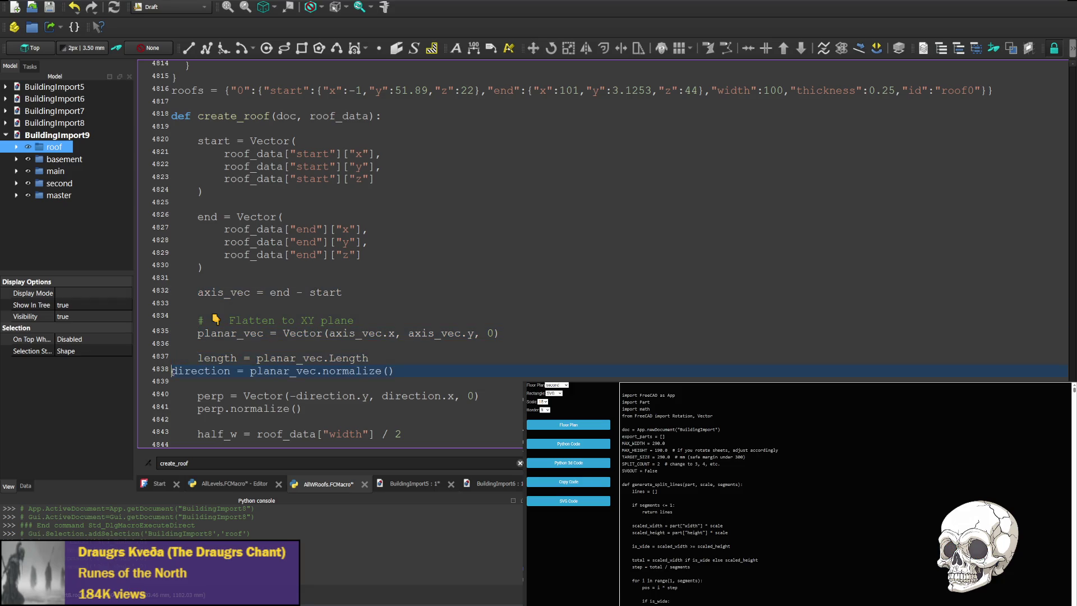
{"action": "key", "text": "Tab"}
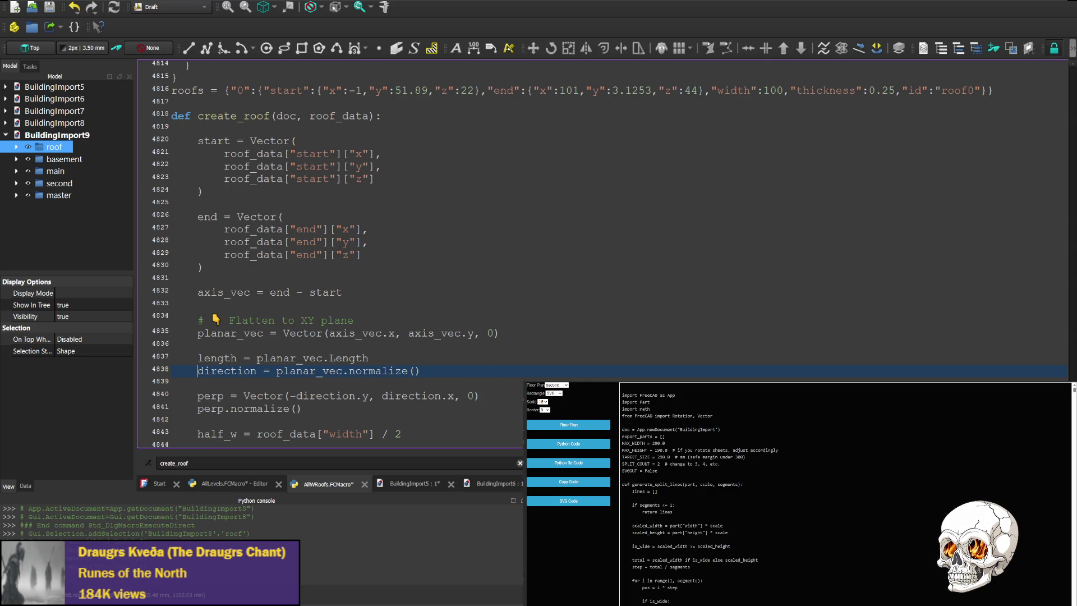
Undo the recent model change, then save and rerun the macro
{"action": "key", "text": "ctrl+z"}
{"action": "key", "text": "ctrl+z"}
{"action": "key", "text": "ctrl+z"}
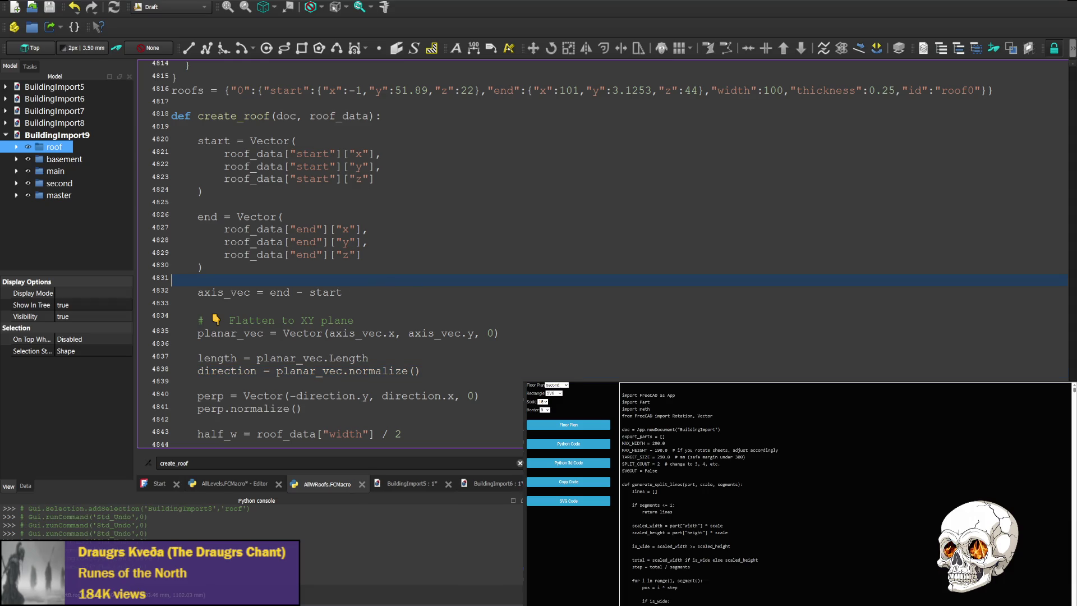
{"action": "key", "text": "ctrl+s"}
{"action": "key", "text": "ctrl+F6"}
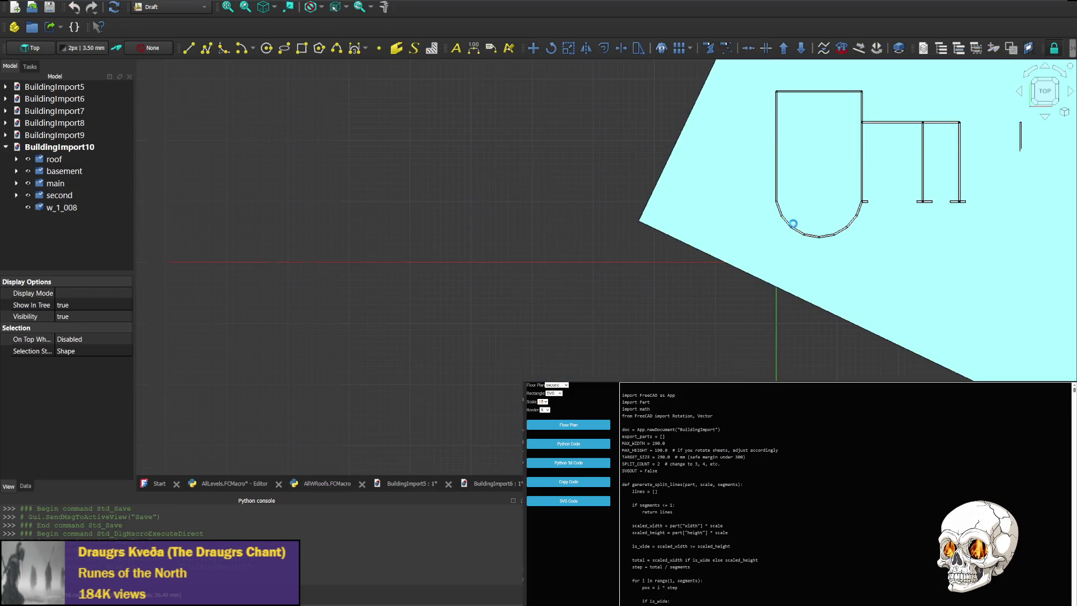
Rotate the model through tilted, top, front and side views, then switch documents to compare
{"action": "left_click", "coordinate": [1045, 118]}
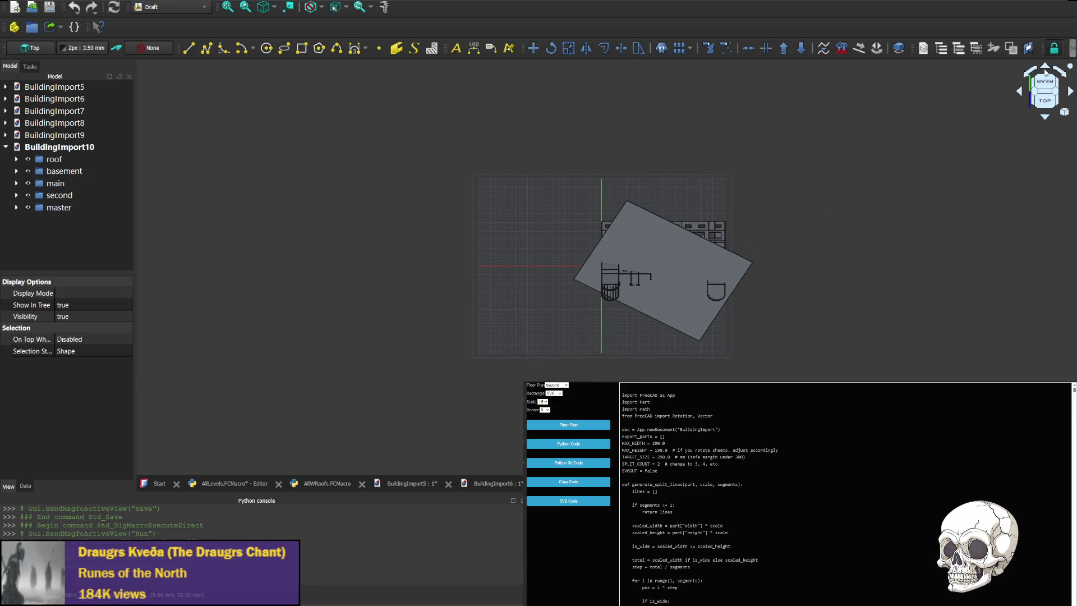
{"action": "left_click", "coordinate": [1046, 69]}
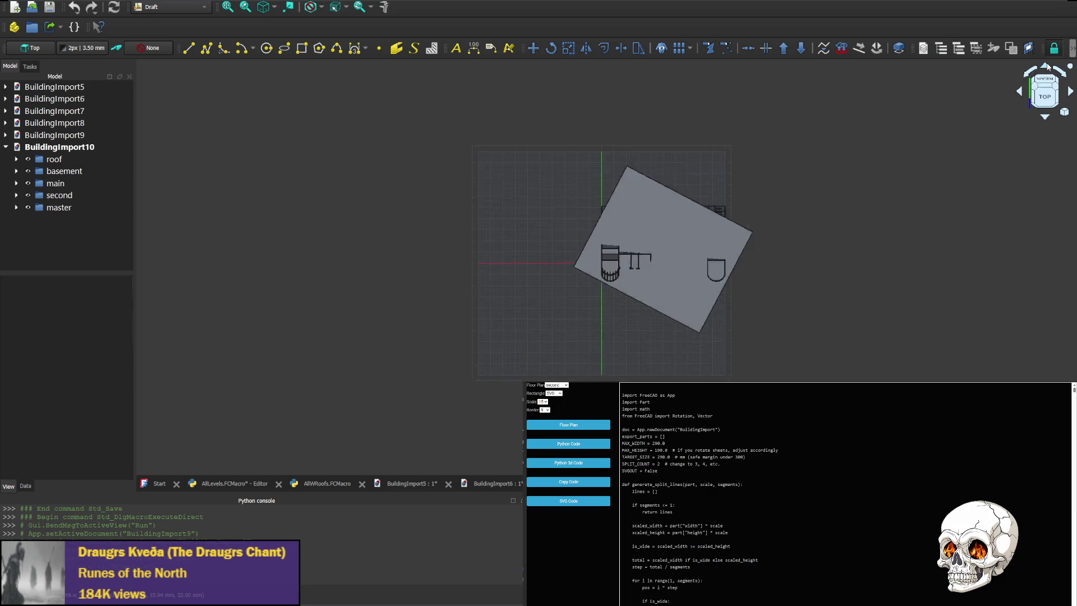
{"action": "left_click", "coordinate": [1046, 66]}
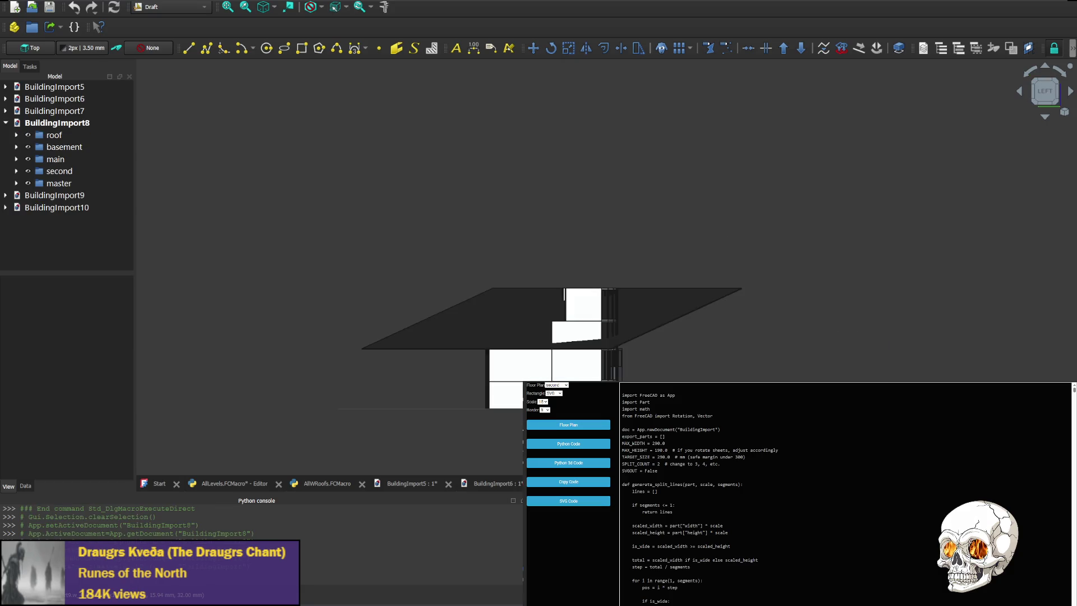
{"action": "left_click", "coordinate": [1071, 91]}
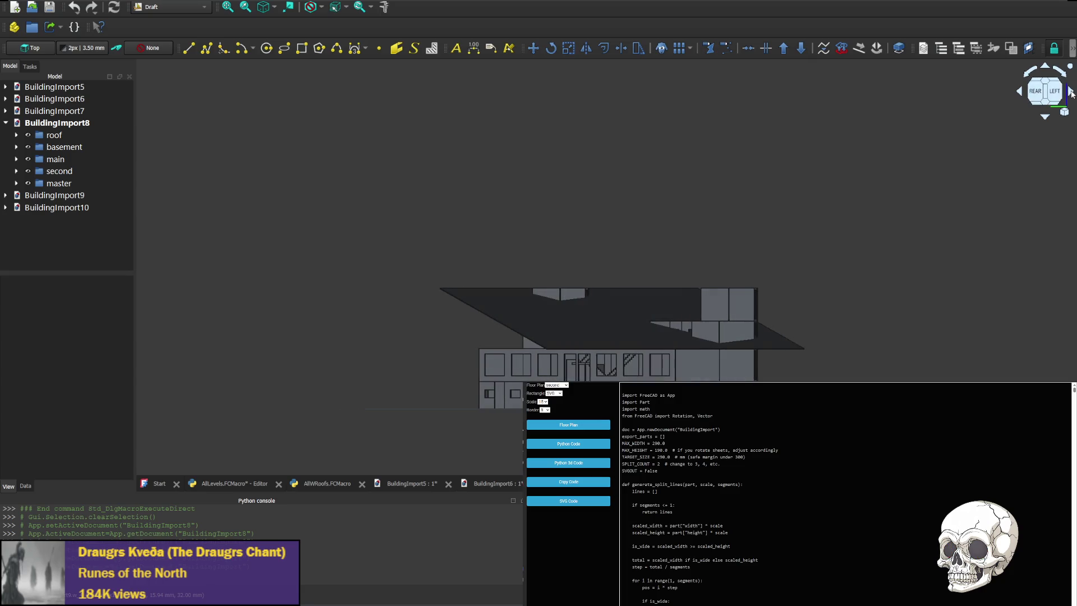
{"action": "left_click", "coordinate": [1020, 92]}
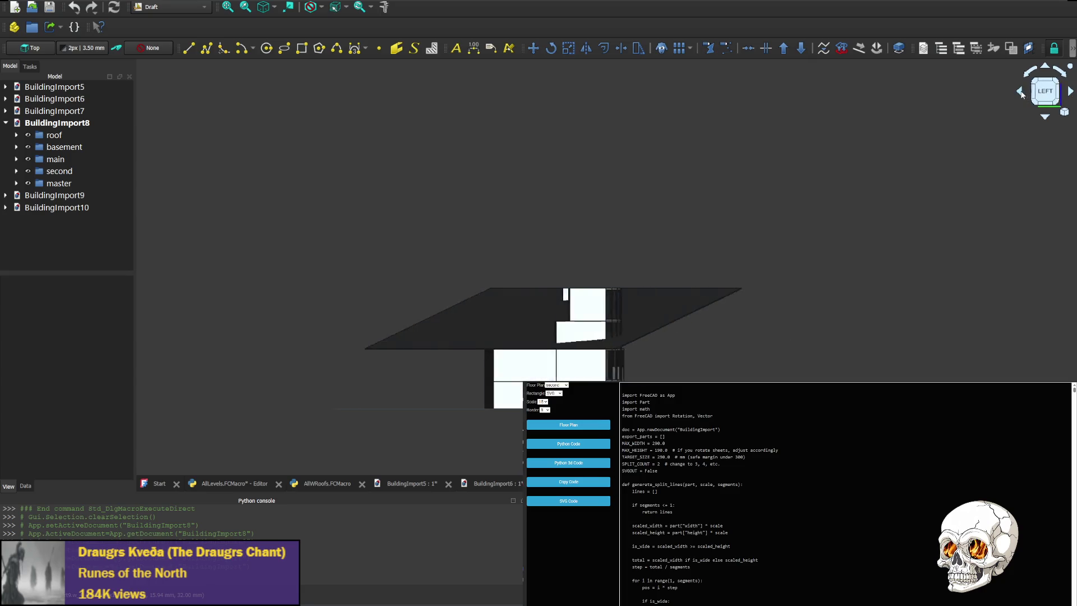
{"action": "left_click", "coordinate": [1021, 92]}
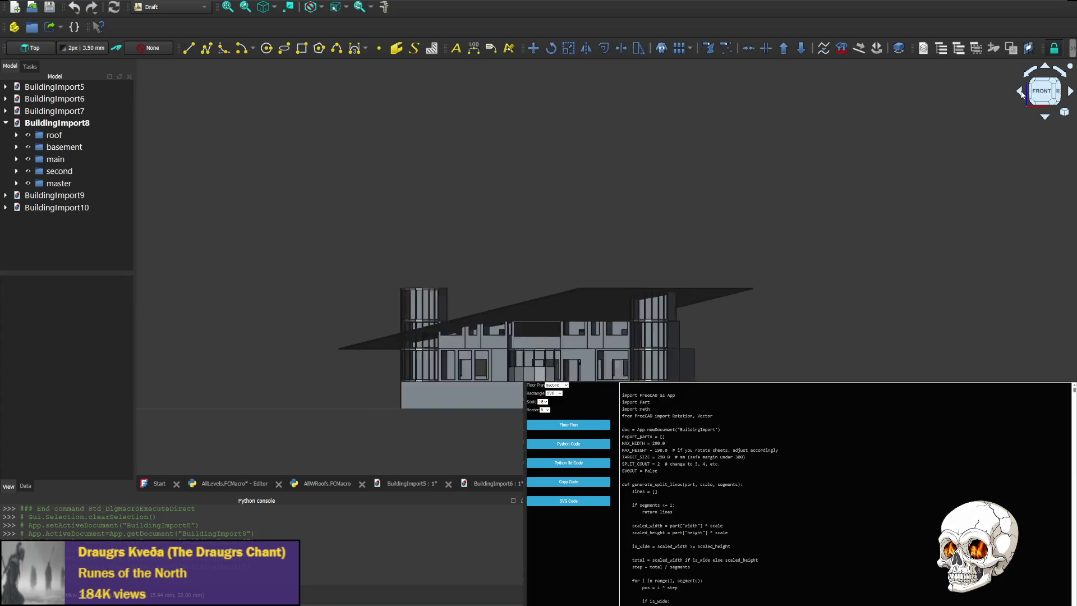
{"action": "left_click", "coordinate": [1042, 94]}
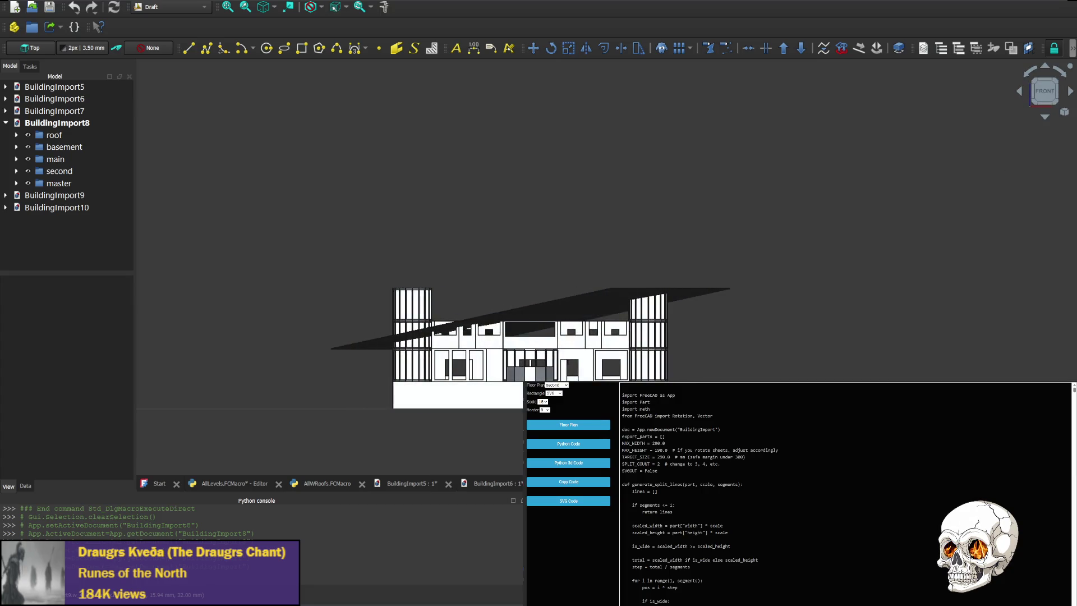
{"action": "key", "text": "ctrl+Tab"}
Zoom in and toggle between BuildingImport10 and BuildingImport8 to compare their diagonal roof sheets, ending on BuildingImport8
{"action": "scroll", "coordinate": [908, 185], "scroll_direction": "up", "scroll_amount": 3}
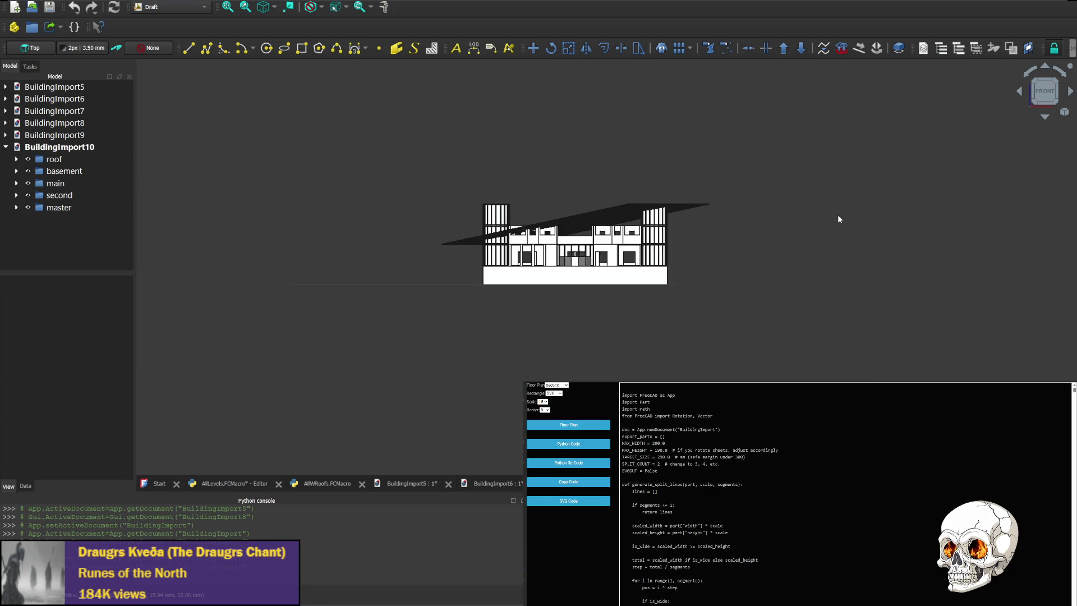
{"action": "scroll", "coordinate": [574, 271], "scroll_direction": "up", "scroll_amount": 2}
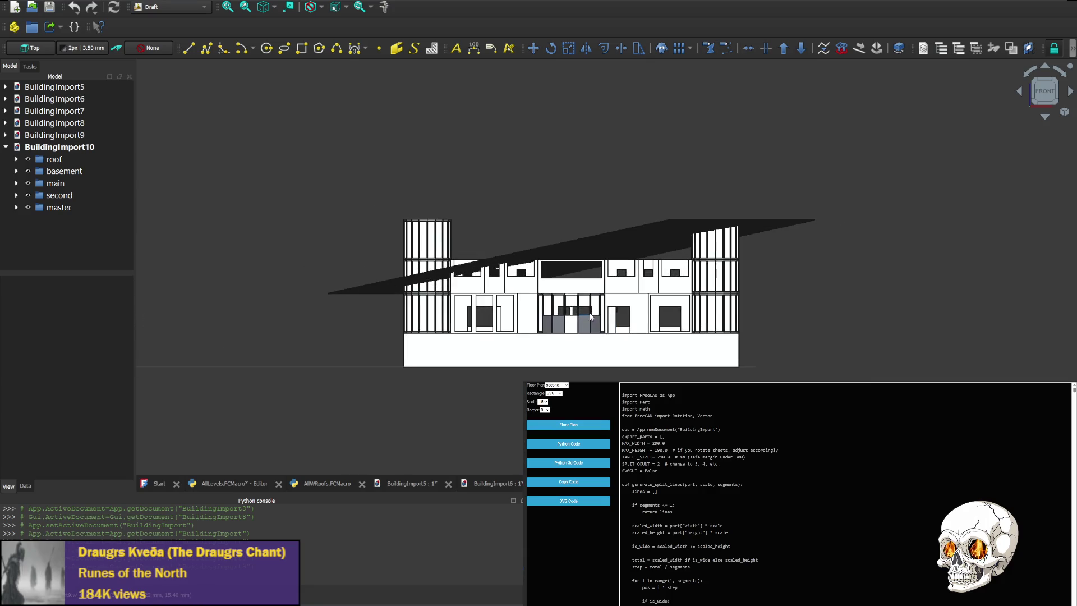
{"action": "key", "text": "ctrl+shift+Tab"}
{"action": "key", "text": "ctrl+shift+Tab"}
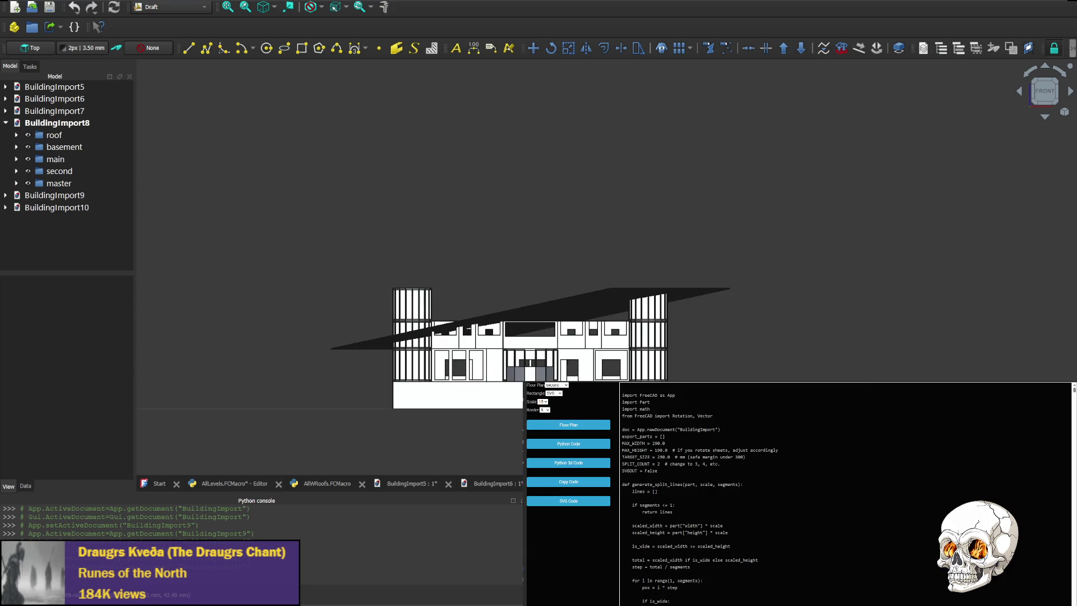
{"action": "key", "text": "ctrl+Tab"}
{"action": "key", "text": "ctrl+Tab"}
{"action": "key", "text": "ctrl+shift+Tab"}
{"action": "key", "text": "ctrl+shift+Tab"}
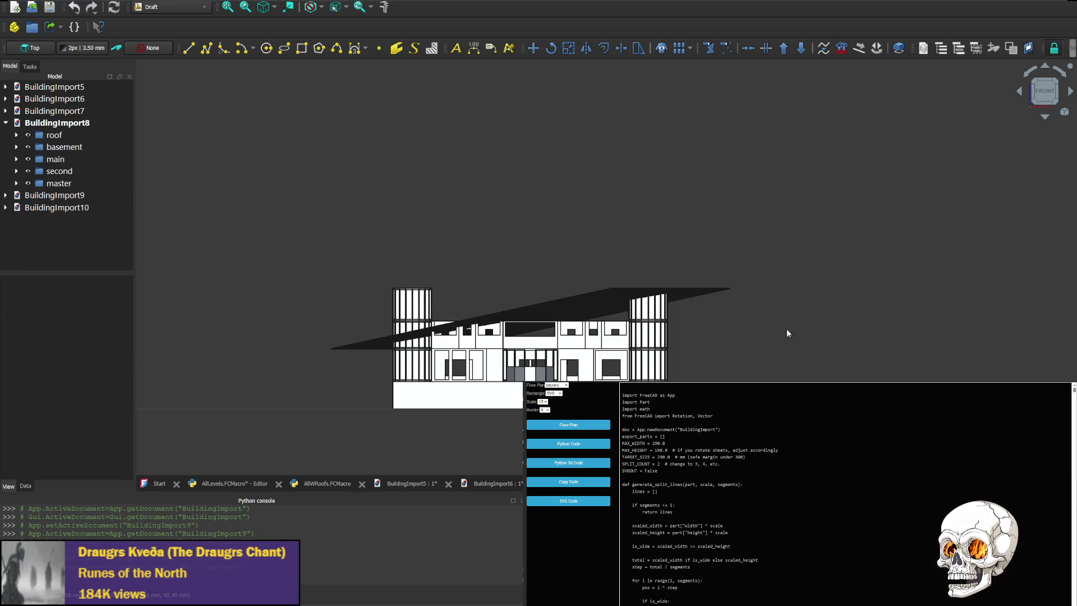